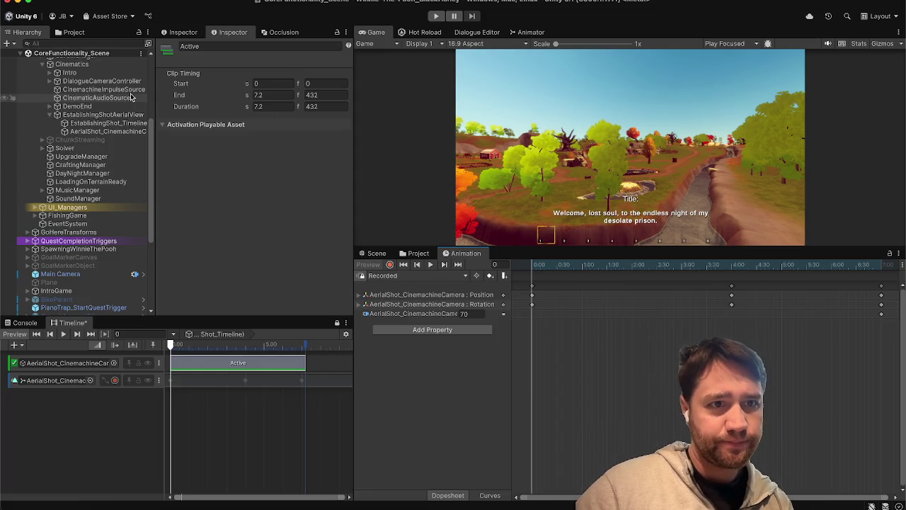
- Select AerialShot_CinemachineCamera and move the Timeline playhead to 7 seconds
left_click(120, 132)
left_click(302, 345)
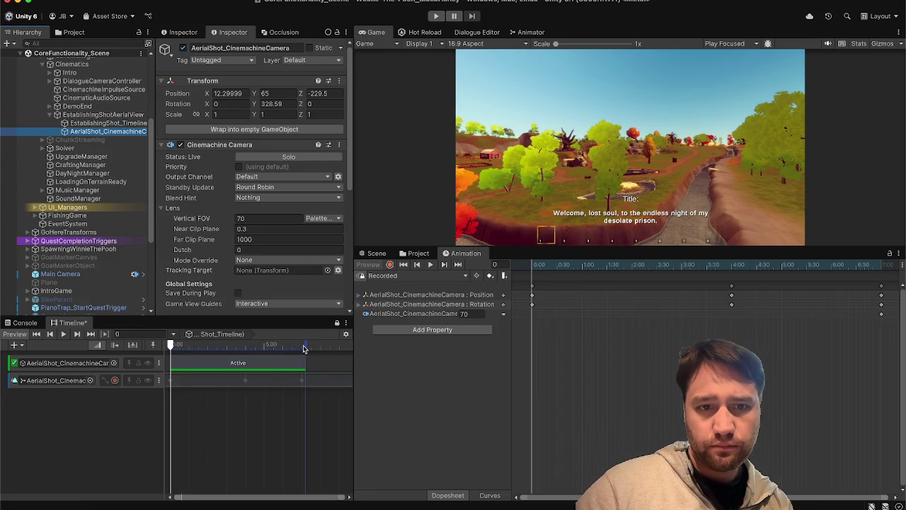
left_click_drag(302, 345, 301, 345)
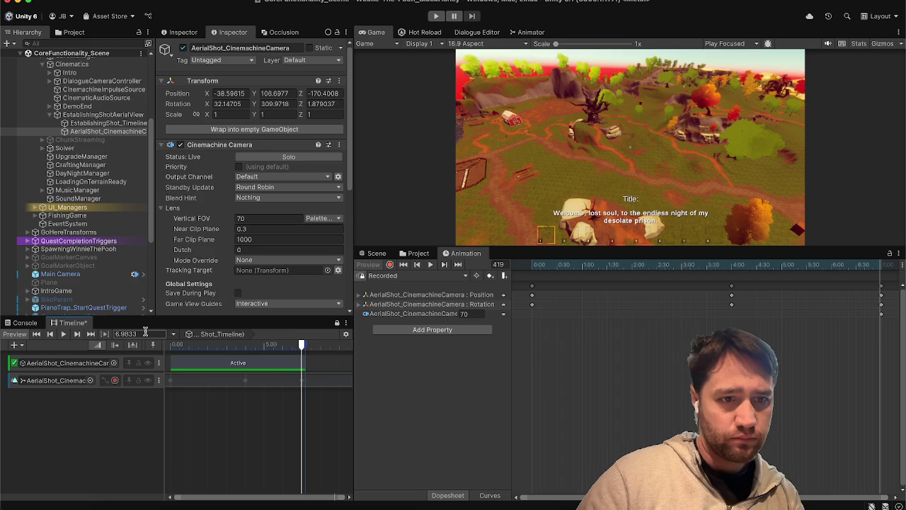
type("7")
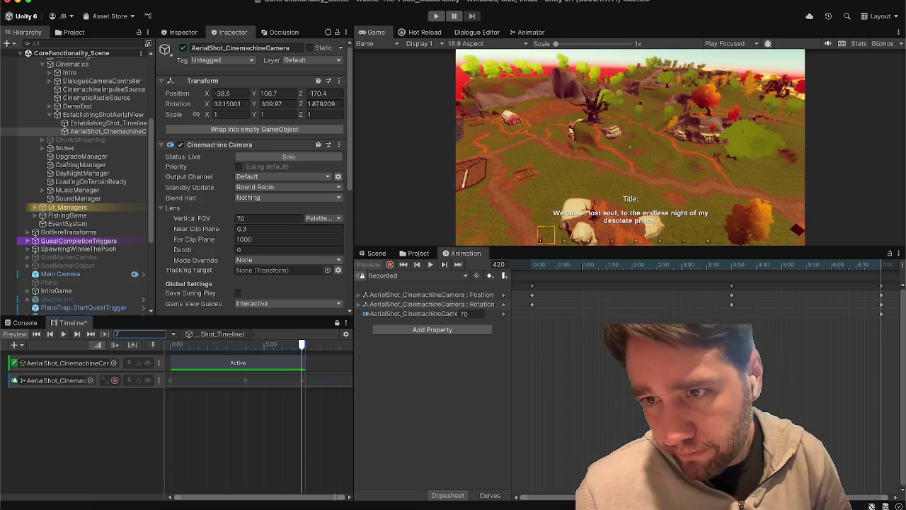
- Put the preview on frame 420 and arm the camera's animation track for recording
scroll(857, 327, "up", 5)
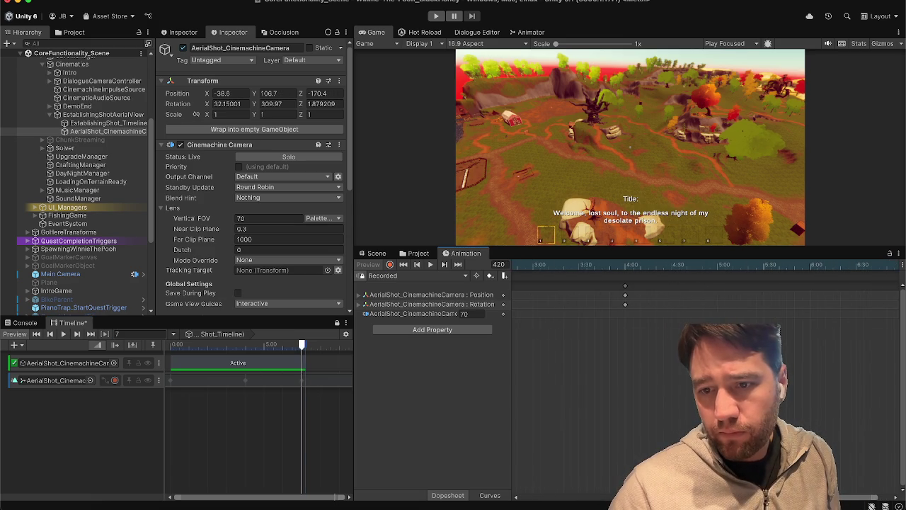
scroll(860, 425, "right", 2)
scroll(880, 310, "up", 10)
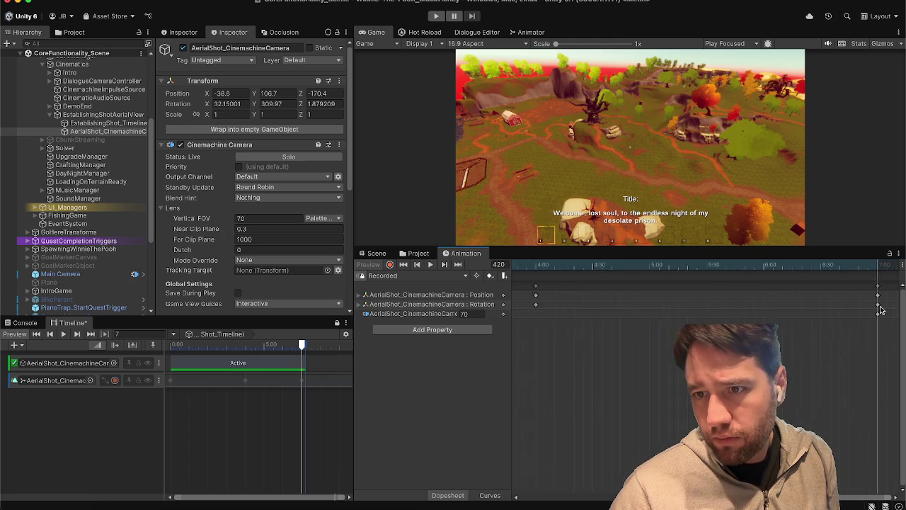
scroll(880, 309, "up", 5)
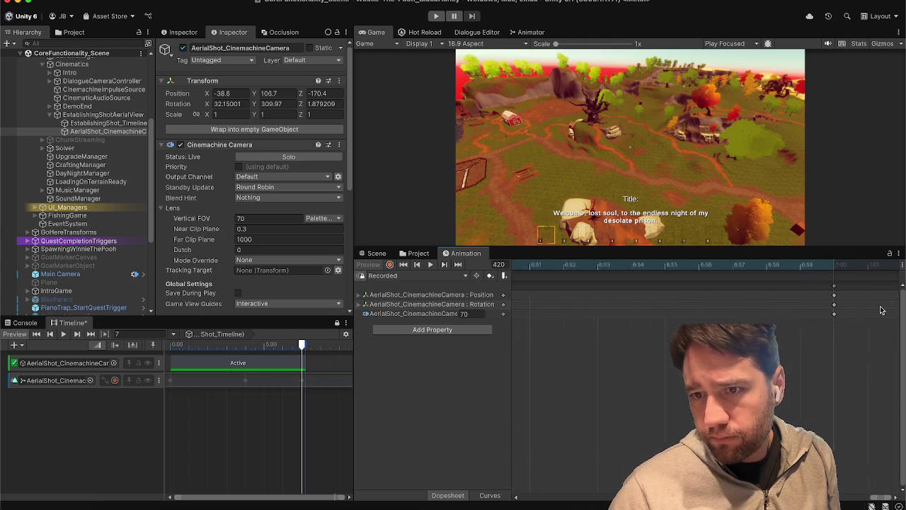
left_click_drag(820, 270, 772, 270)
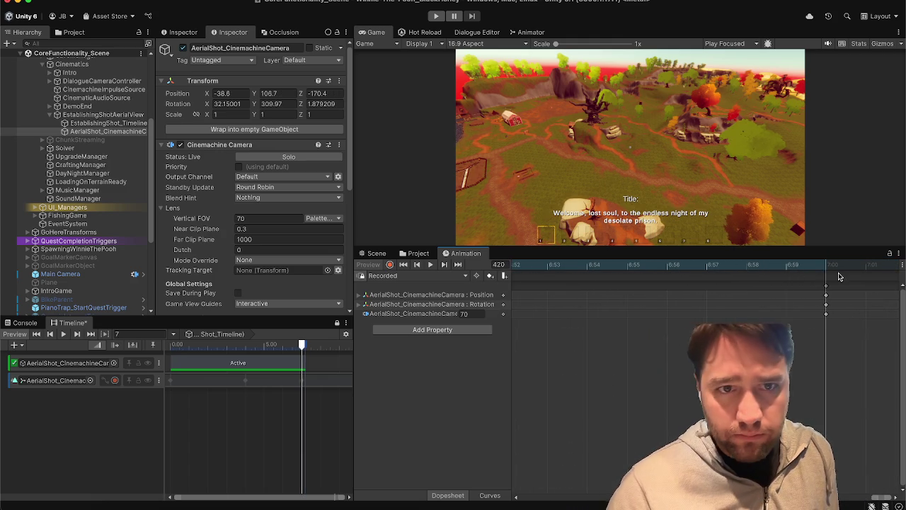
left_click(811, 270)
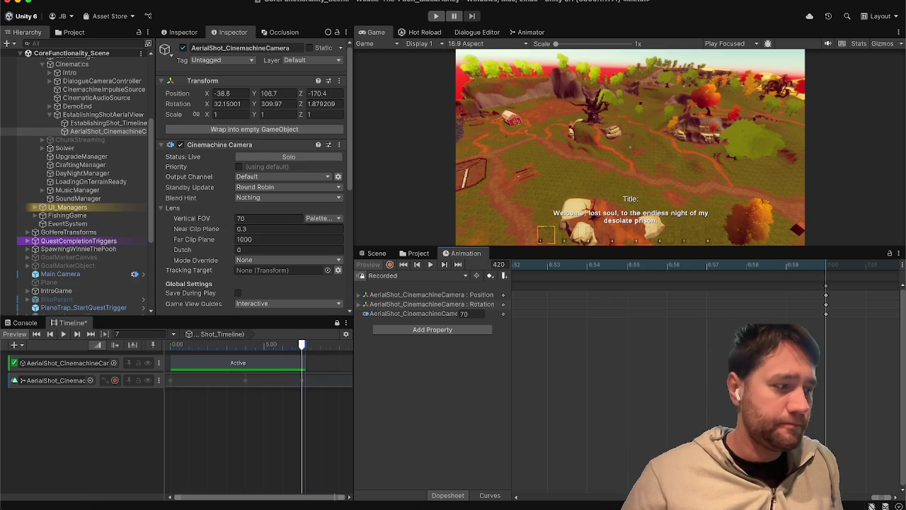
left_click(115, 380)
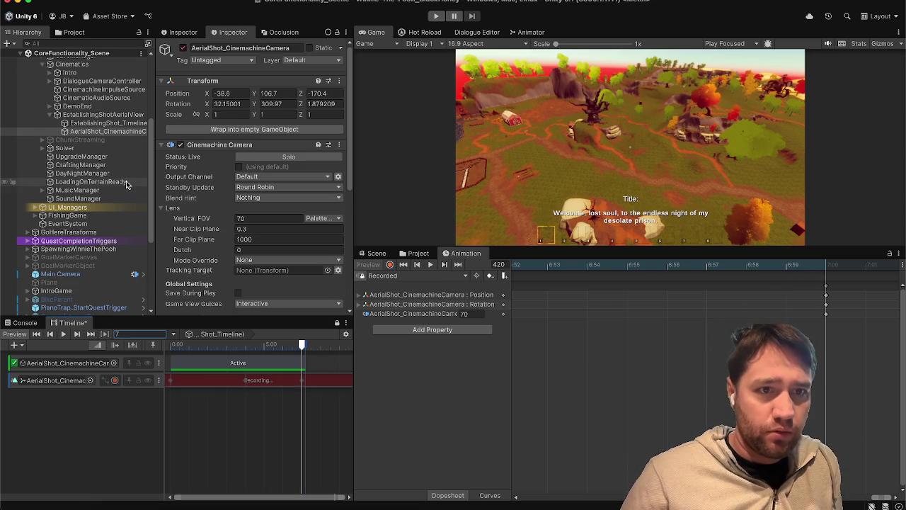
- Lower the aerial camera's Position Y at 7 seconds from 106.7 to 91.2
left_click_drag(256, 95, 237, 88)
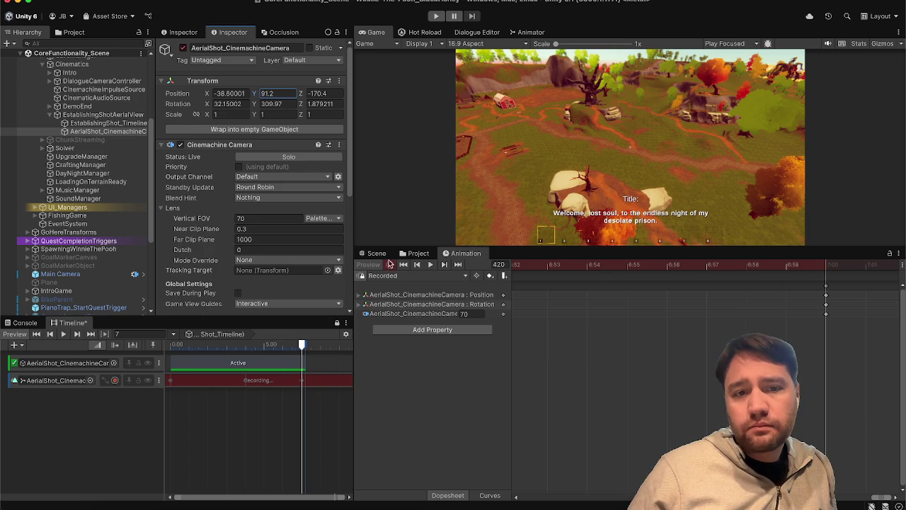
scroll(570, 385, "up", 3)
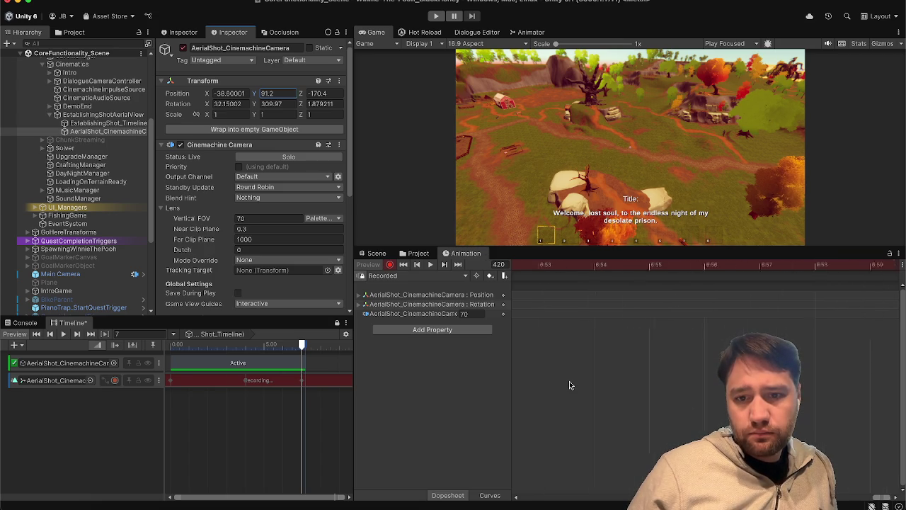
scroll(570, 386, "down", 5)
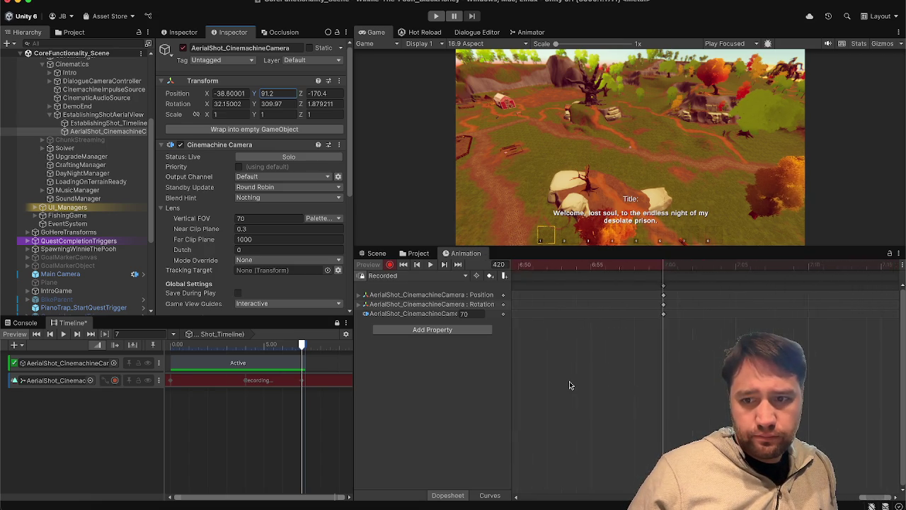
- Jump the preview back to frame 0 and play the recorded camera flight
left_click(521, 497)
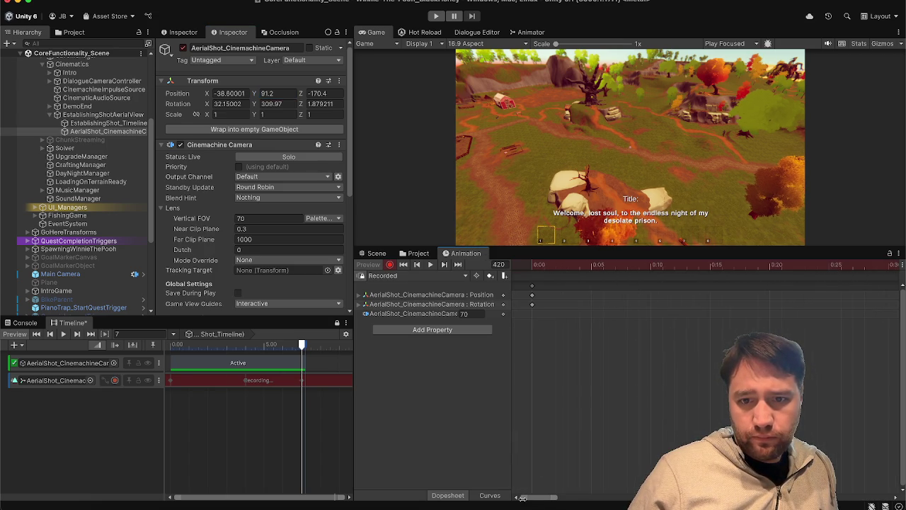
scroll(555, 363, "down", 10)
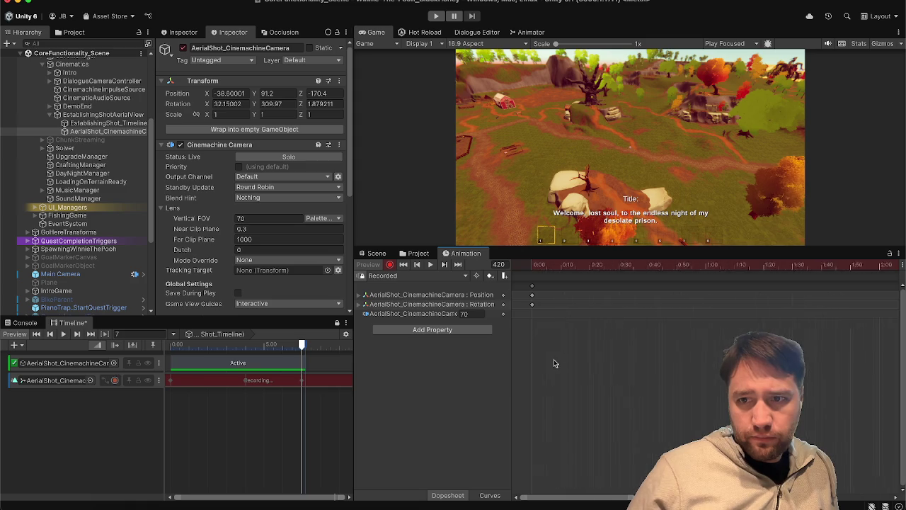
scroll(554, 363, "down", 2)
left_click(532, 267)
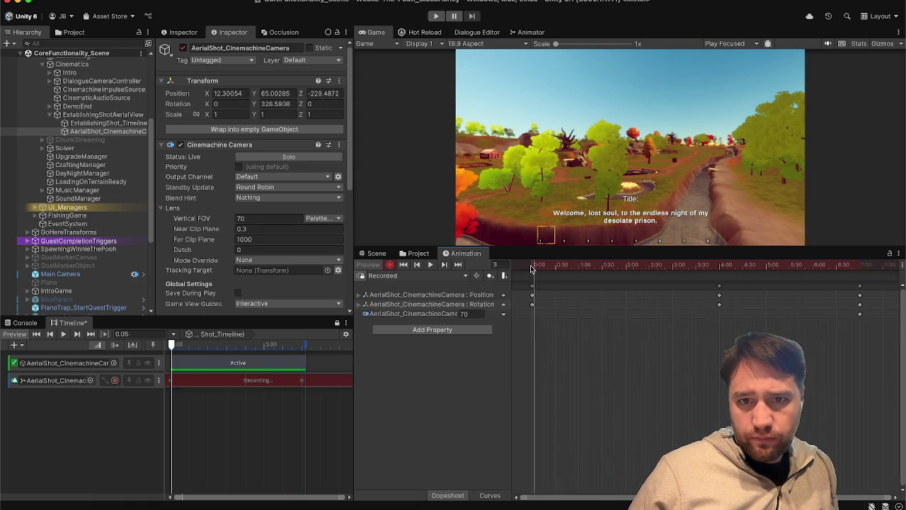
left_click(432, 268)
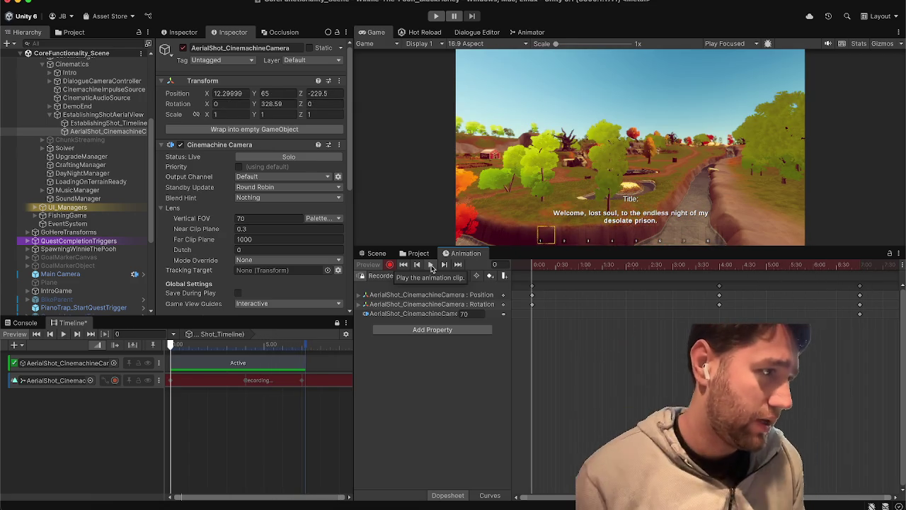
- Extend the Active clip's end from 7.2 to 8.8 seconds (frame 528) and play the Timeline
left_click(295, 368)
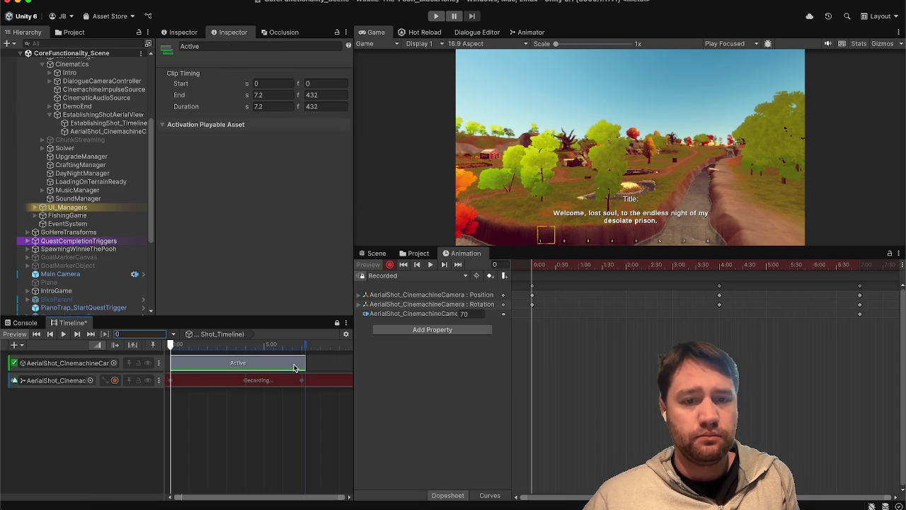
left_click_drag(304, 361, 335, 362)
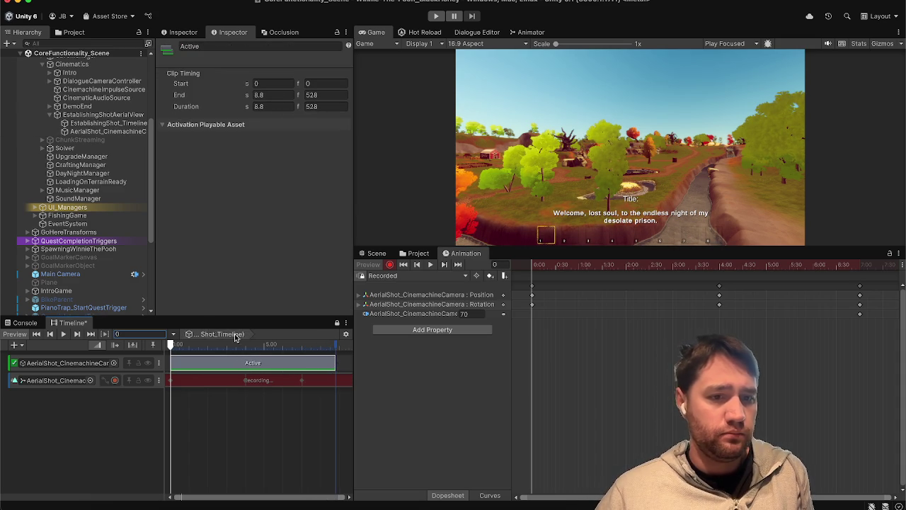
left_click(64, 335)
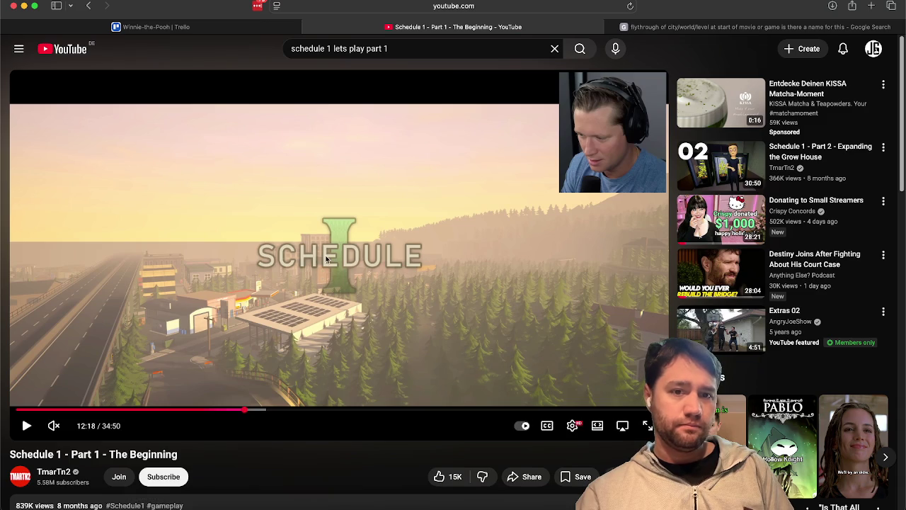
- Play the Schedule 1 reference video, pause it at 12:24, and switch back to Unity
left_click(352, 279)
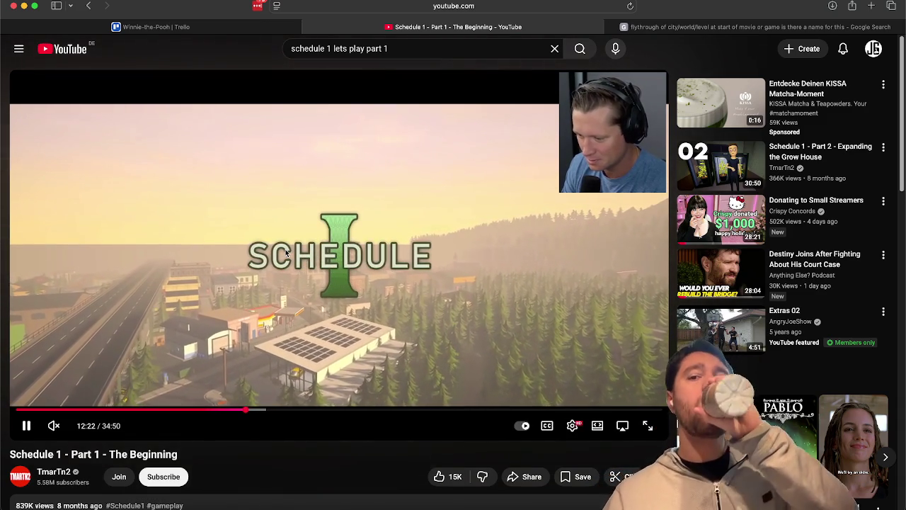
key("space")
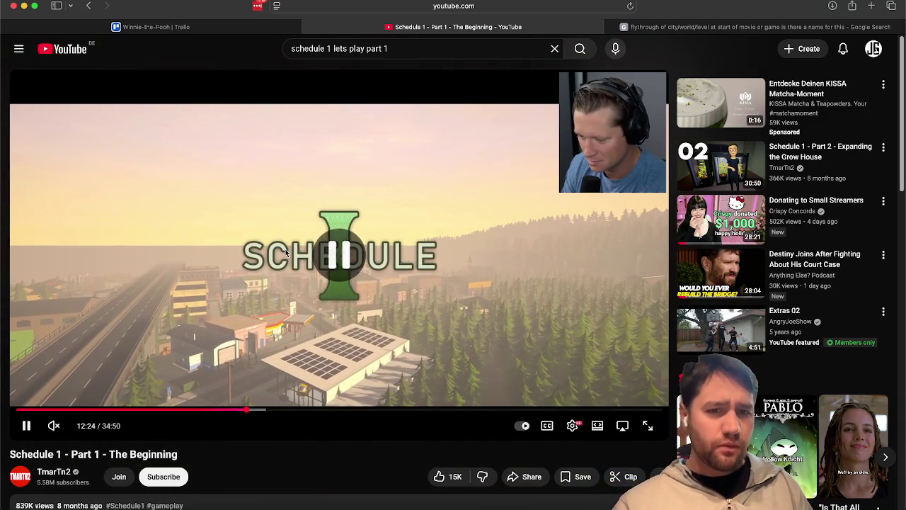
key("super+Tab")
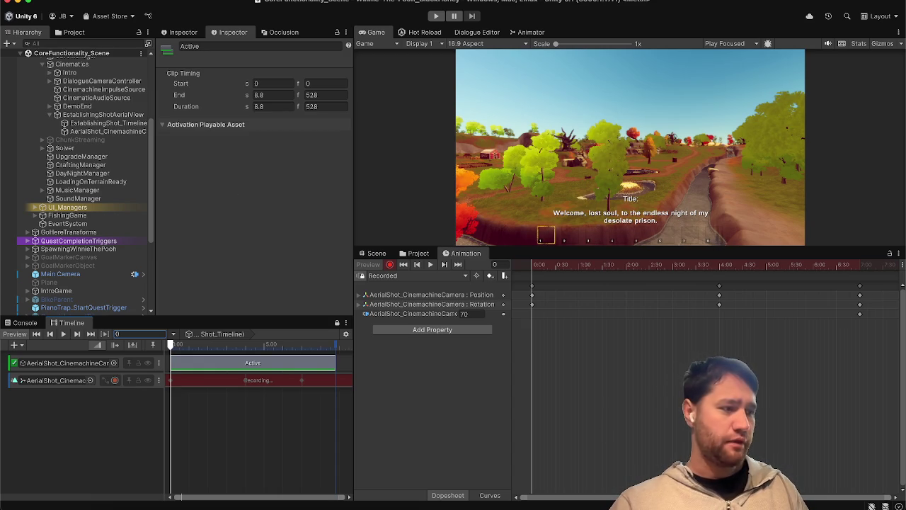
- Stop recording the camera track, preview from 7 seconds, then scrub back through the flight
scroll(104, 151, "up", 5)
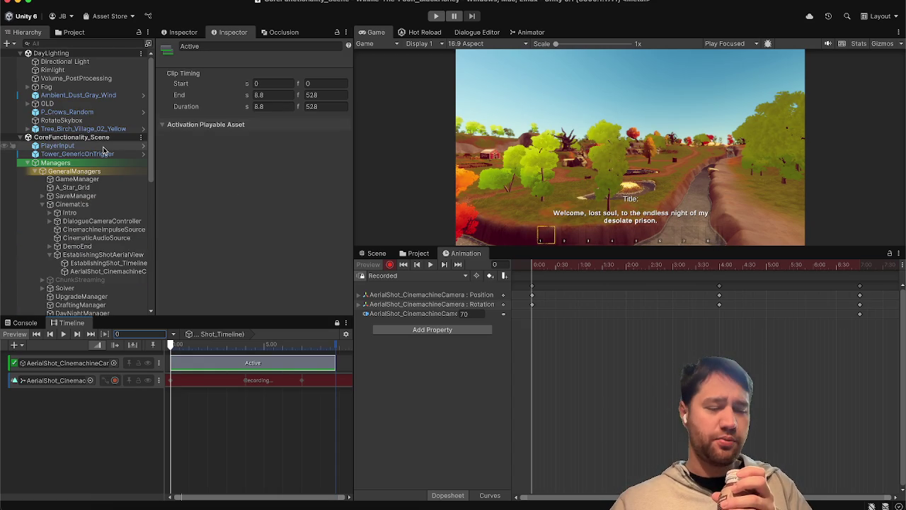
left_click(113, 381)
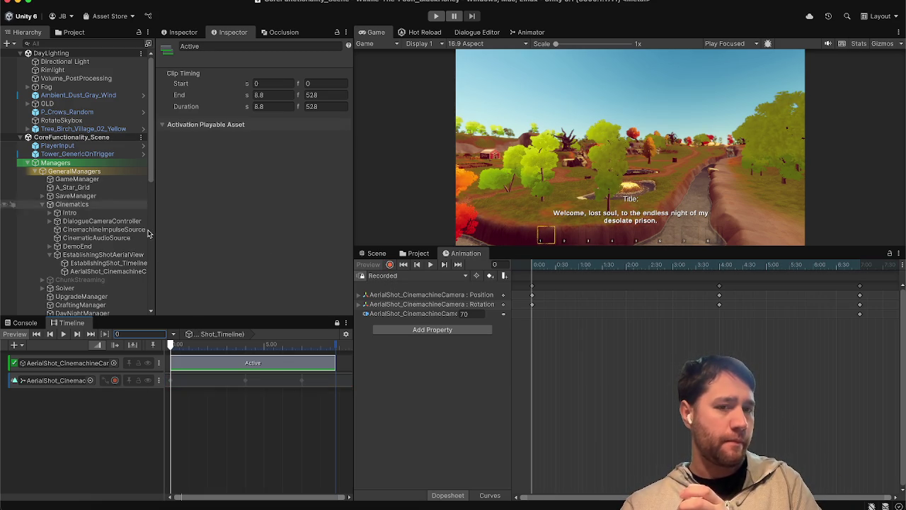
left_click_drag(293, 347, 302, 348)
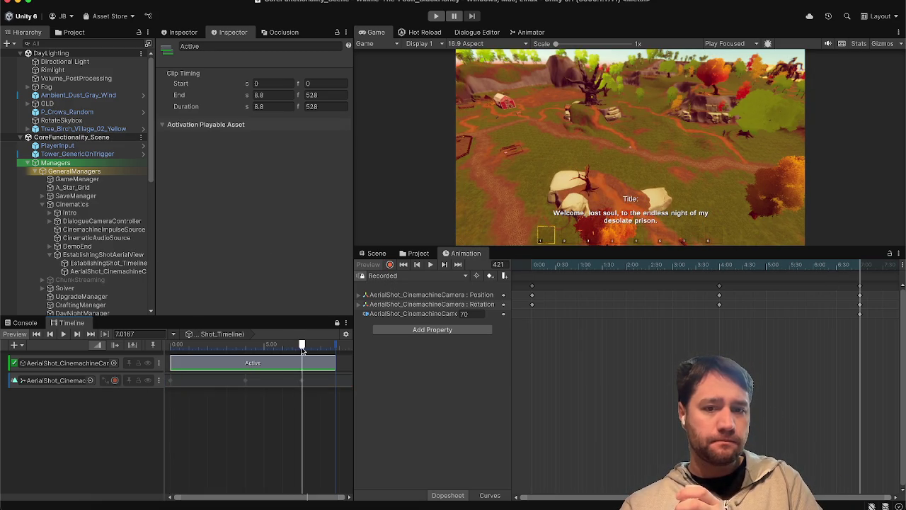
left_click(65, 334)
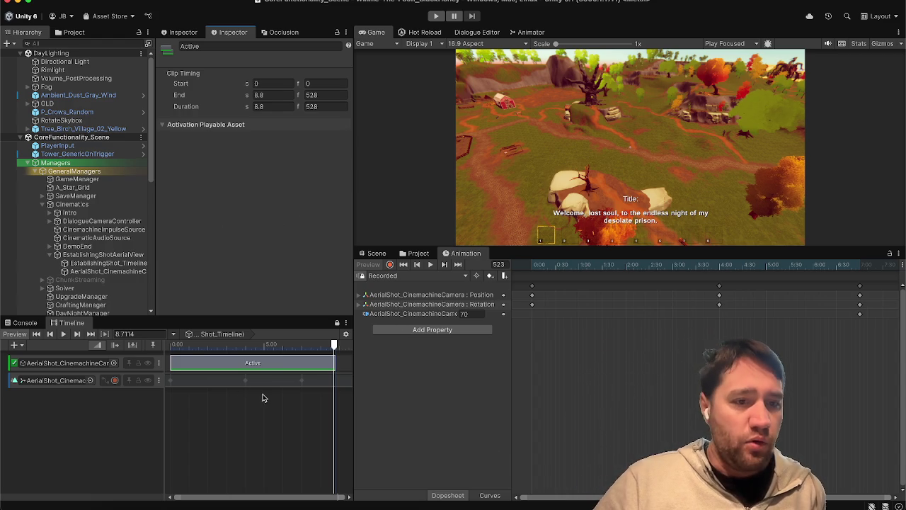
mouse_move(176, 350)
left_mouse_down()
mouse_move(309, 348)
mouse_move(163, 344)
mouse_move(227, 346)
left_mouse_up()
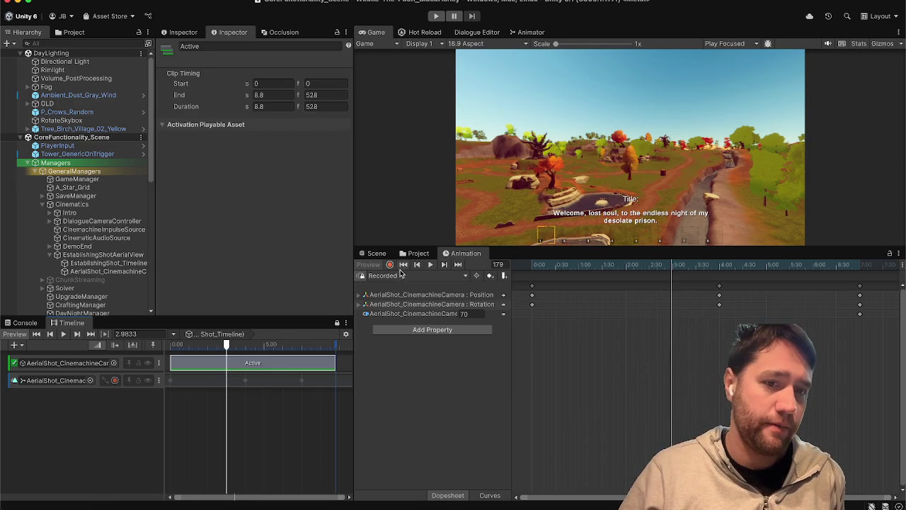
mouse_move(217, 342)
left_mouse_down()
mouse_move(192, 345)
mouse_move(259, 346)
mouse_move(187, 345)
mouse_move(265, 374)
mouse_move(324, 425)
mouse_move(46, 360)
left_mouse_up()
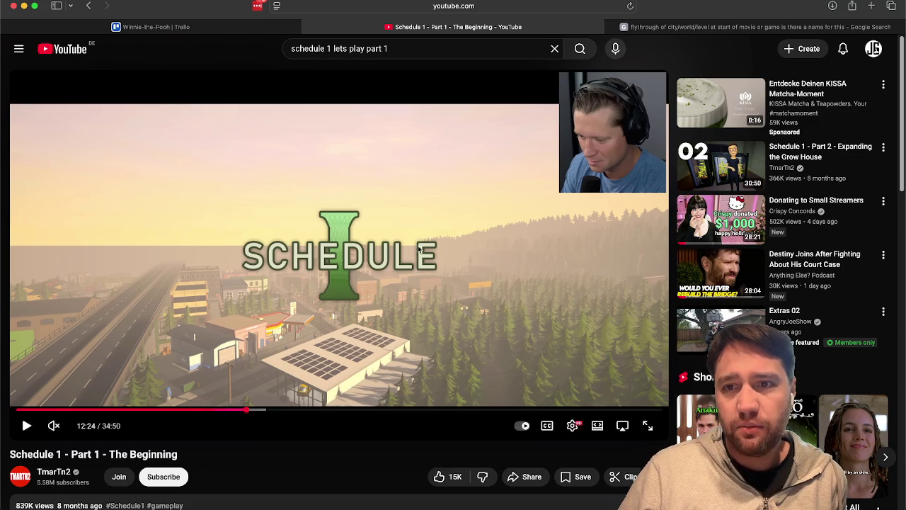
- Ask AI Mode 'can I have examples of this from games/movies' and highlight The Shining's entry
left_click(678, 28)
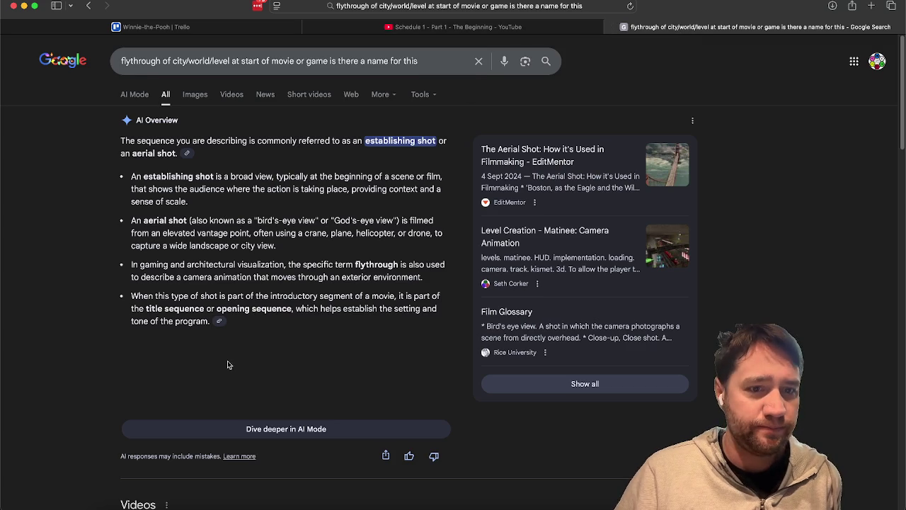
scroll(227, 365, "down", 3)
left_click(281, 335)
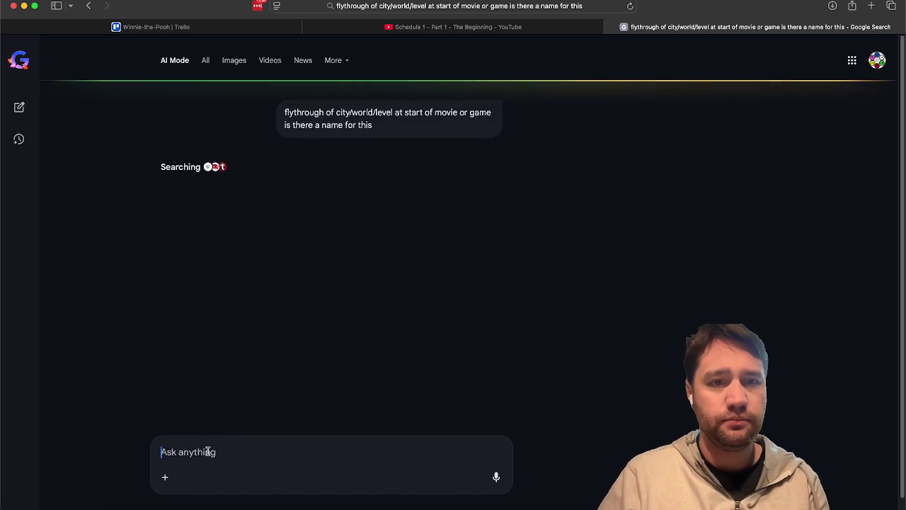
type("can I have more")
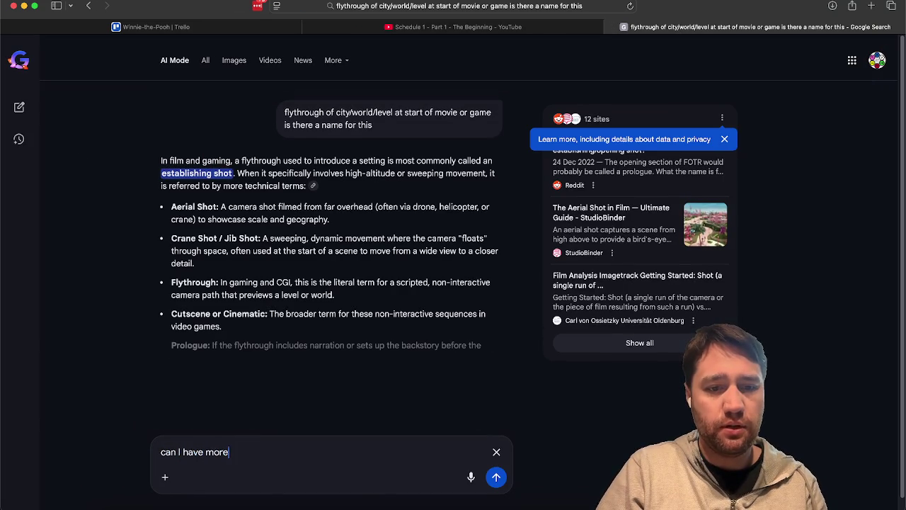
key("BackSpace")
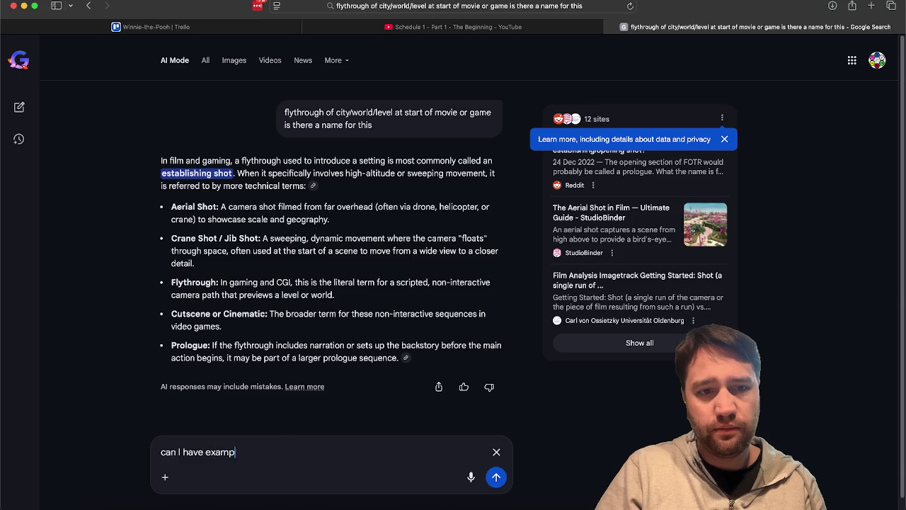
type("examples of this from games/movi")
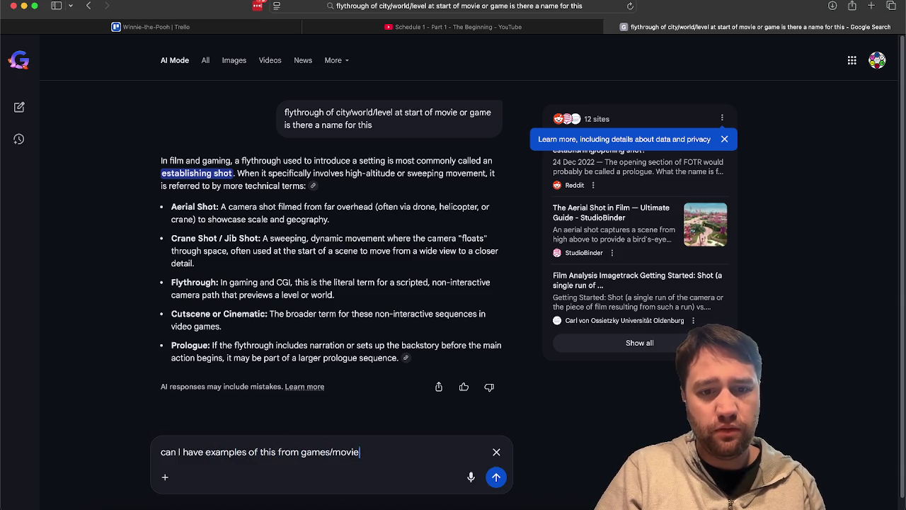
type("s")
key("Return")
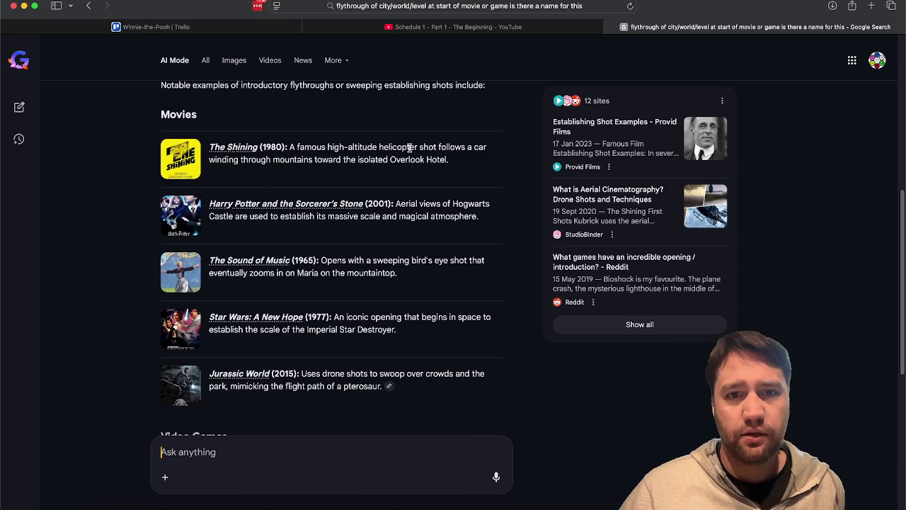
mouse_move(459, 162)
left_mouse_down()
mouse_move(318, 159)
mouse_move(289, 147)
left_mouse_up()
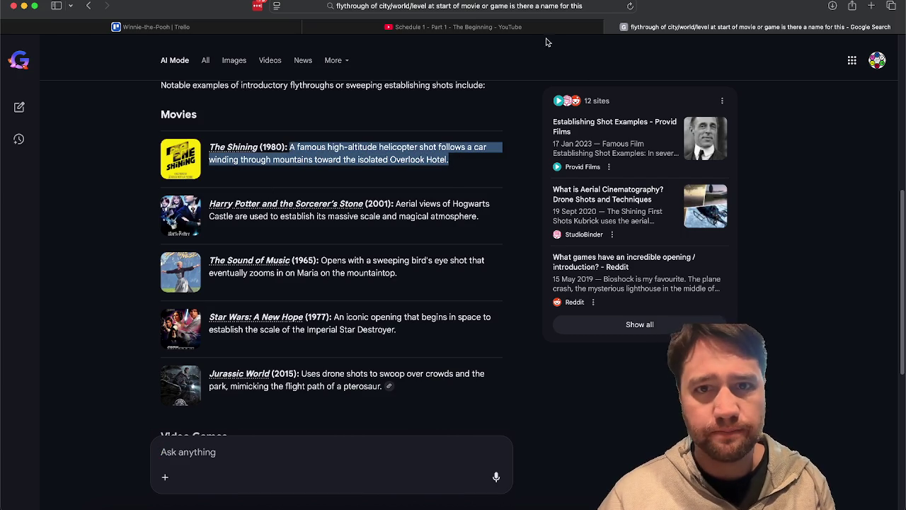
left_click(552, 31)
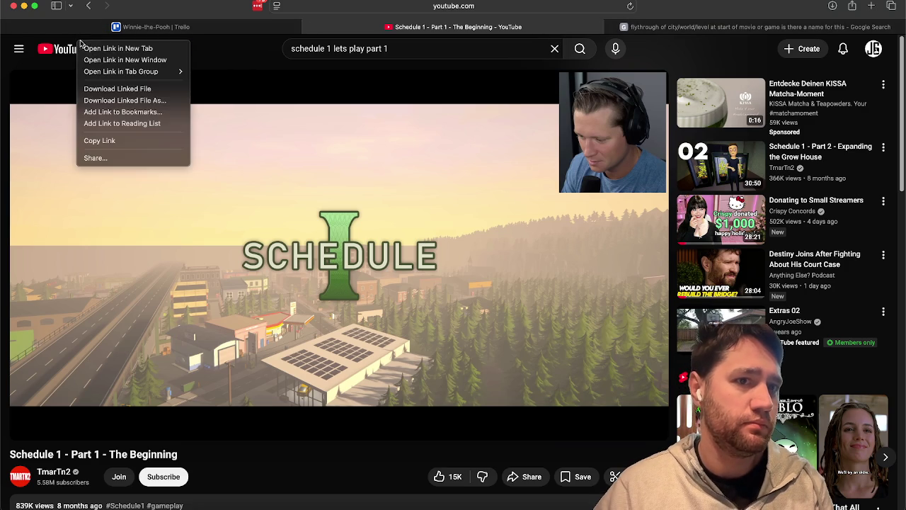
- Search YouTube for 'the shining 1987 intro' and open The Shining (1980) Opening Scene
left_click(575, 27)
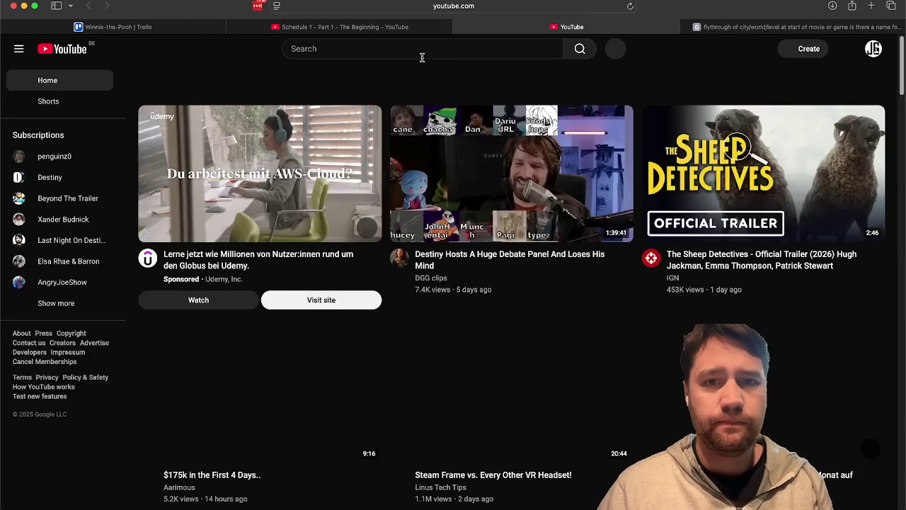
left_click(423, 55)
type("the sh")
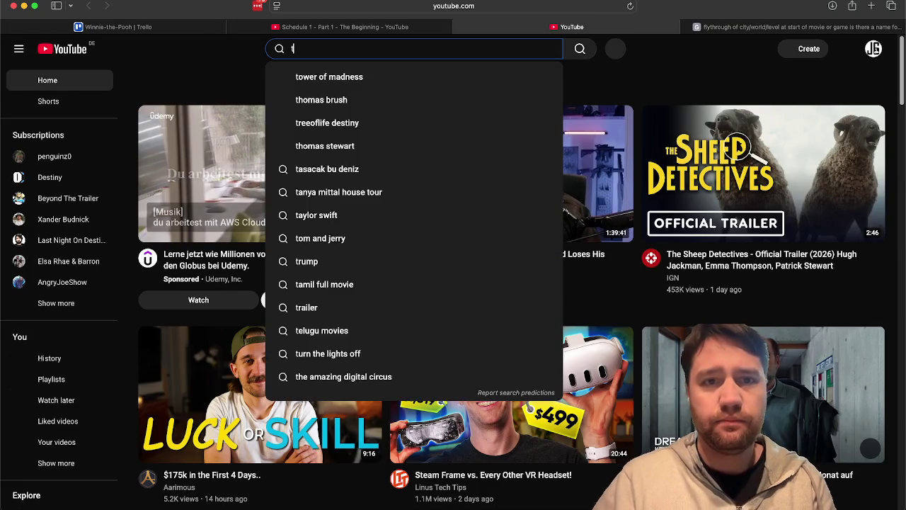
key("Return")
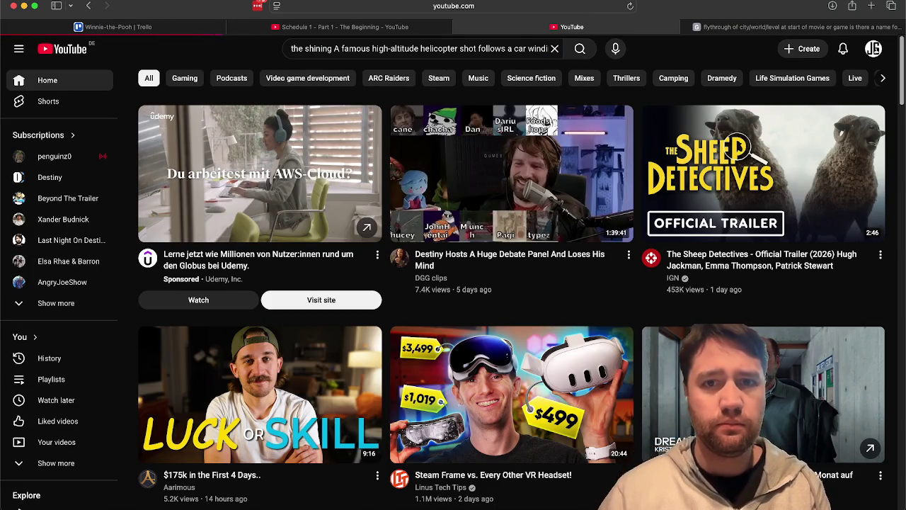
scroll(430, 141, "down", 10)
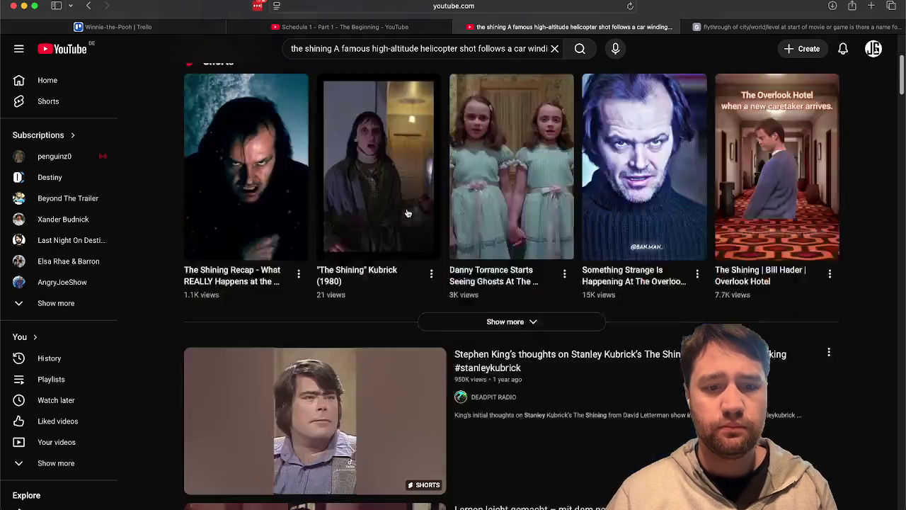
scroll(363, 66, "up", 10)
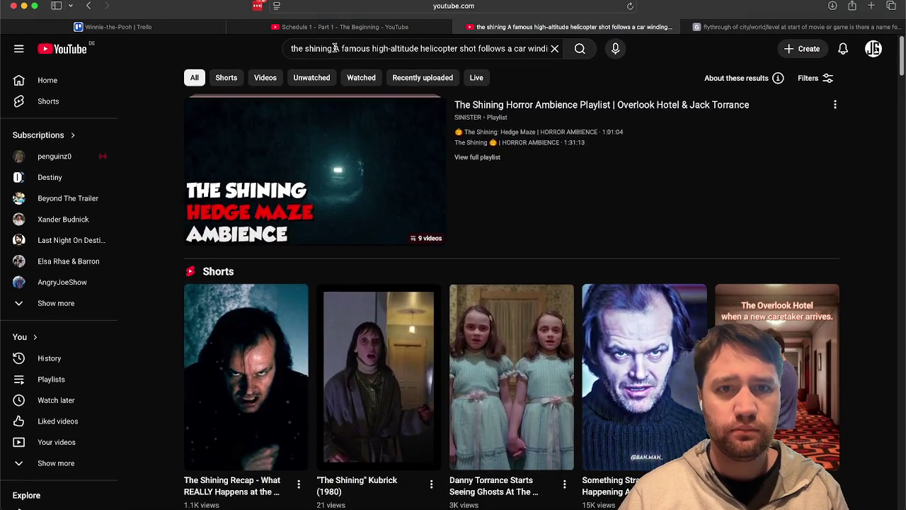
left_click(364, 53)
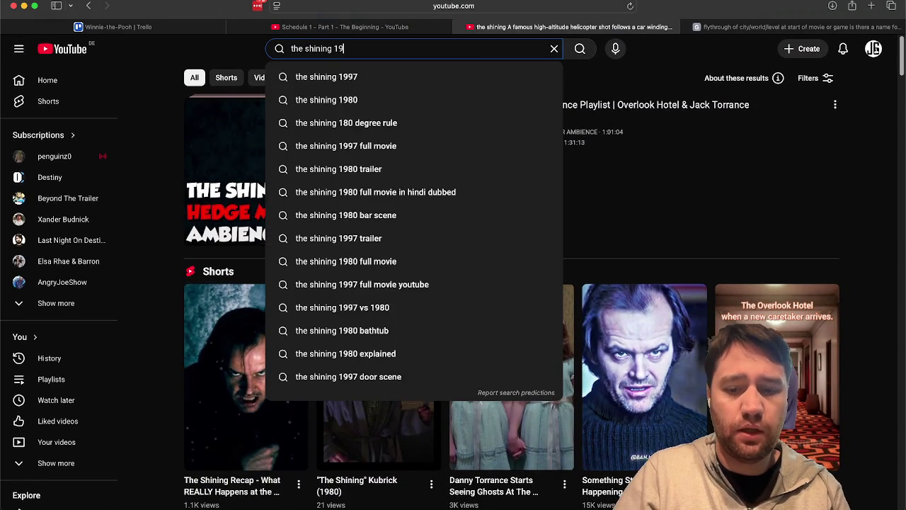
type("87 intro")
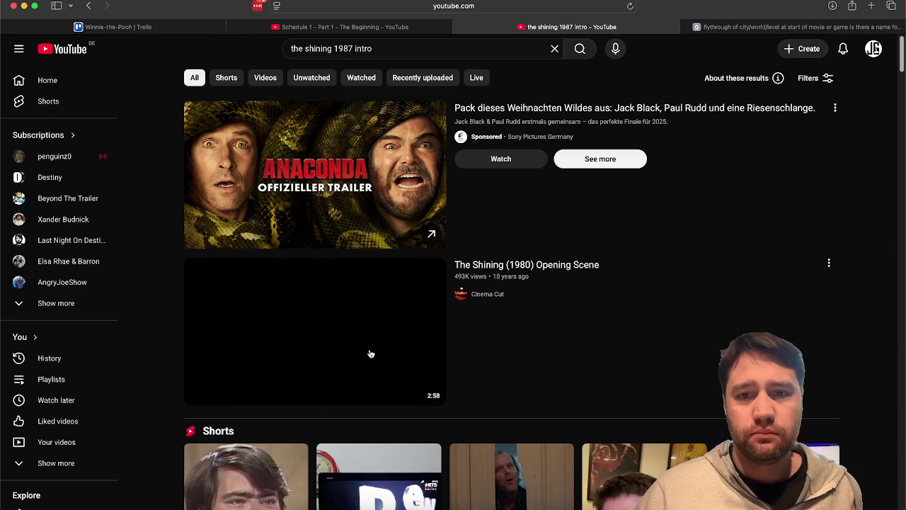
left_click(370, 353)
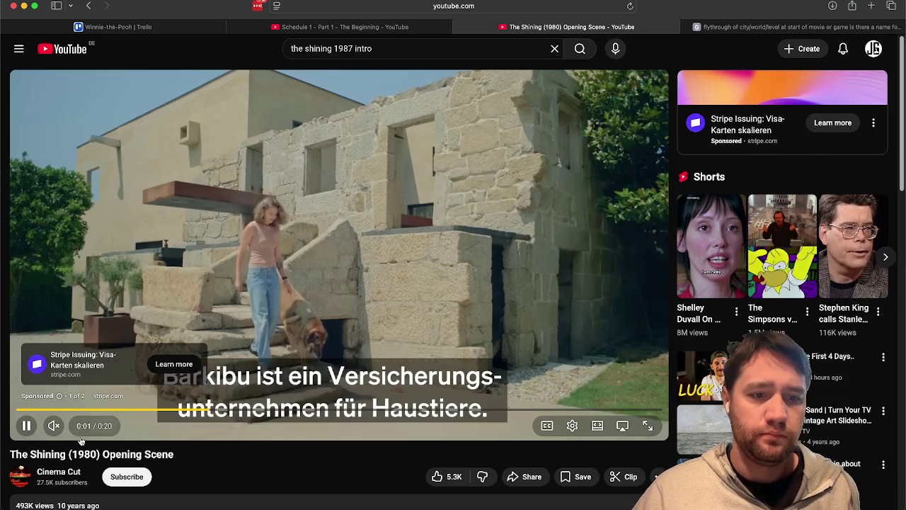
- Skip the pre-roll ad and dismiss Spotify to get back to the video player
scroll(210, 458, "down", 10)
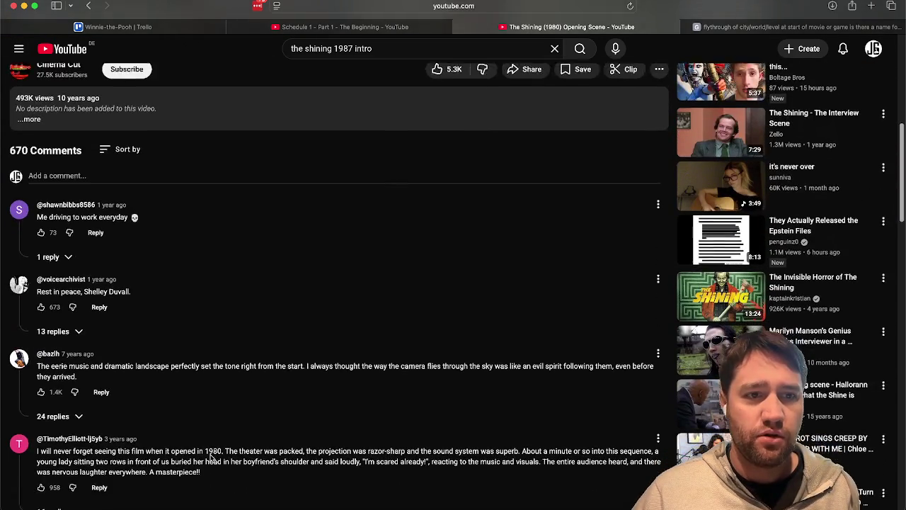
scroll(210, 458, "up", 10)
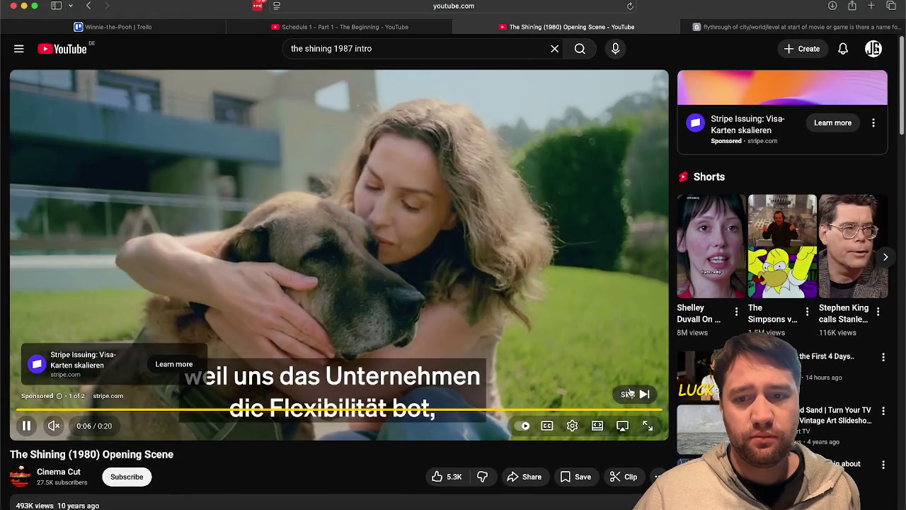
left_click(631, 393)
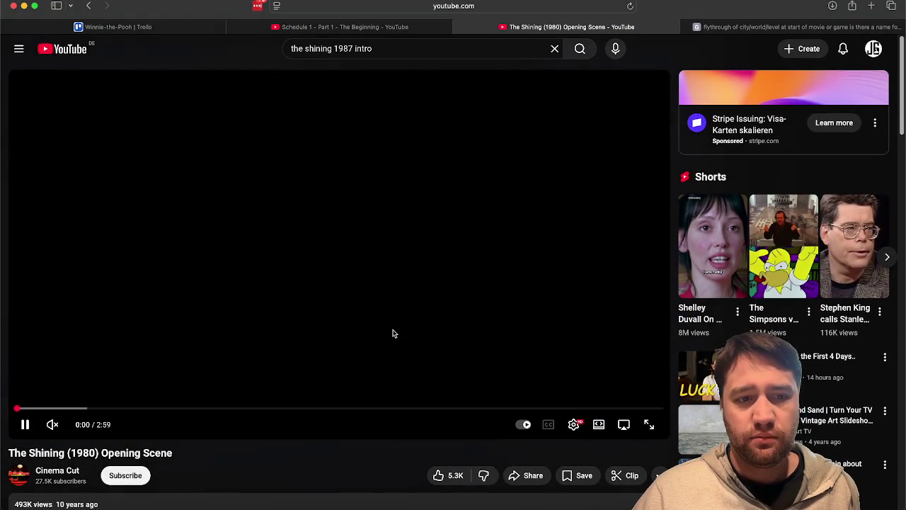
left_click(519, 507)
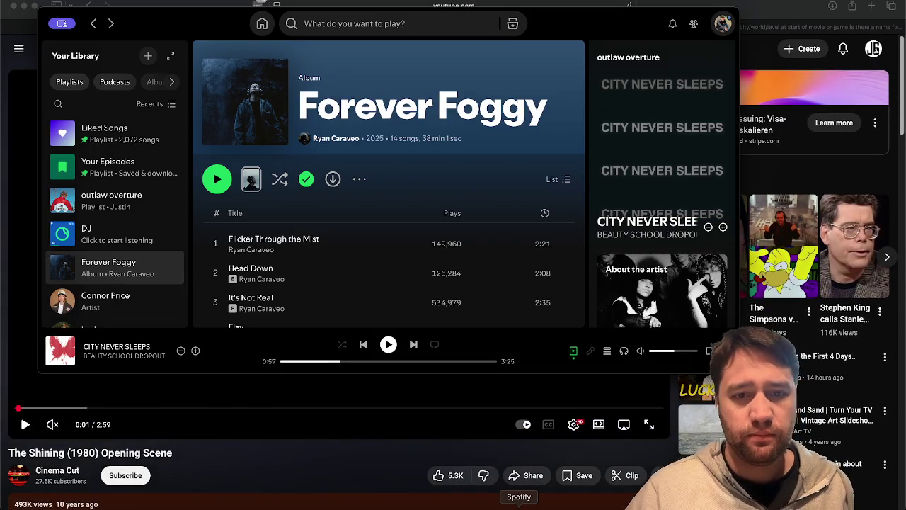
left_click(326, 447)
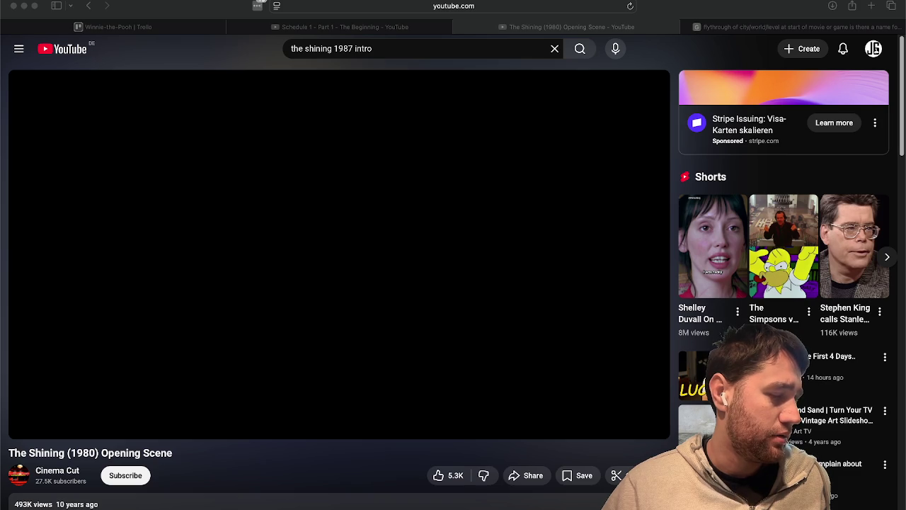
left_click(279, 286)
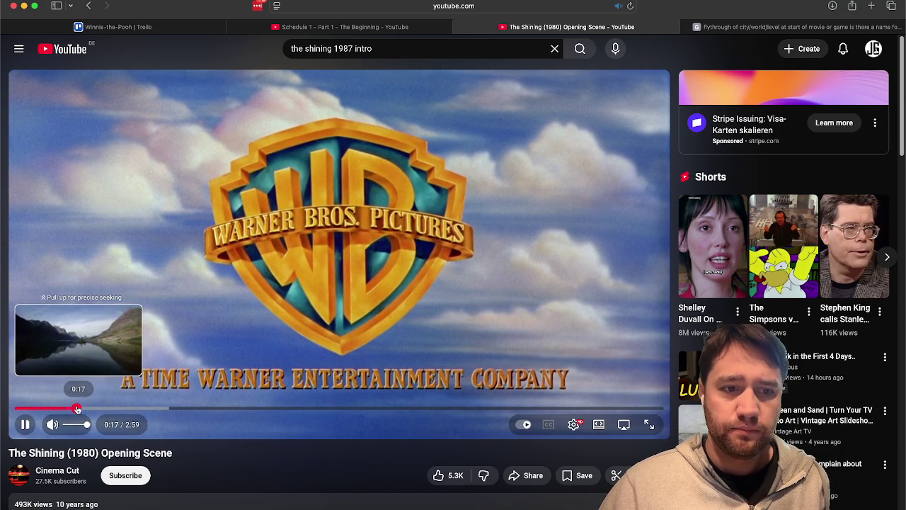
- Watch The Shining opening from 0:17, pause at 1:58, and return to Google results
left_click_drag(78, 409, 78, 409)
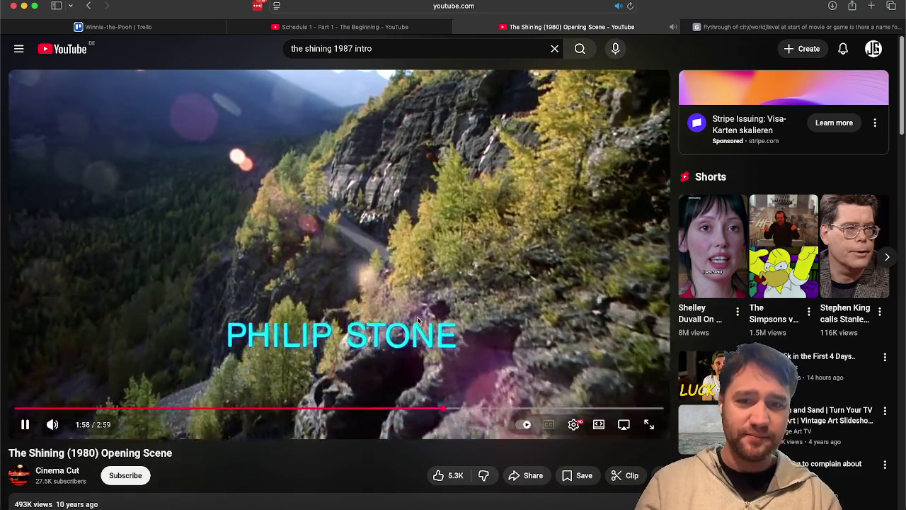
left_click(417, 317)
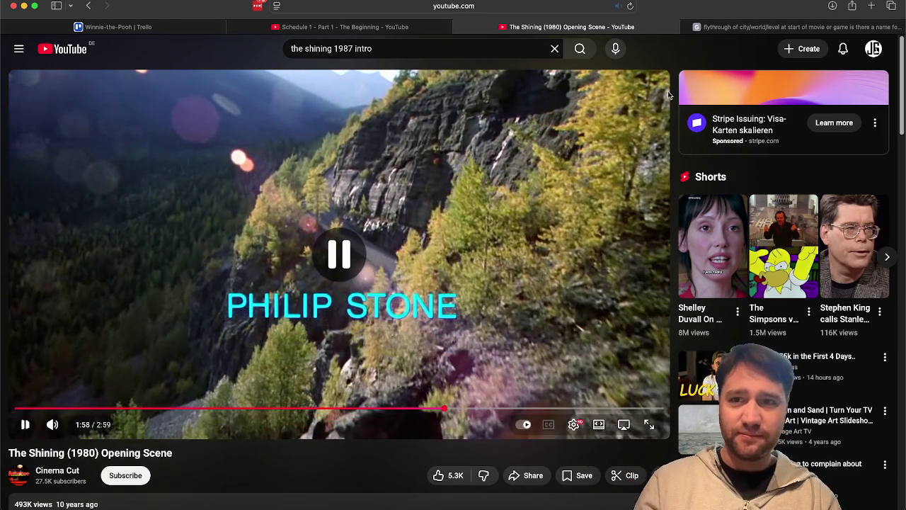
left_click(760, 31)
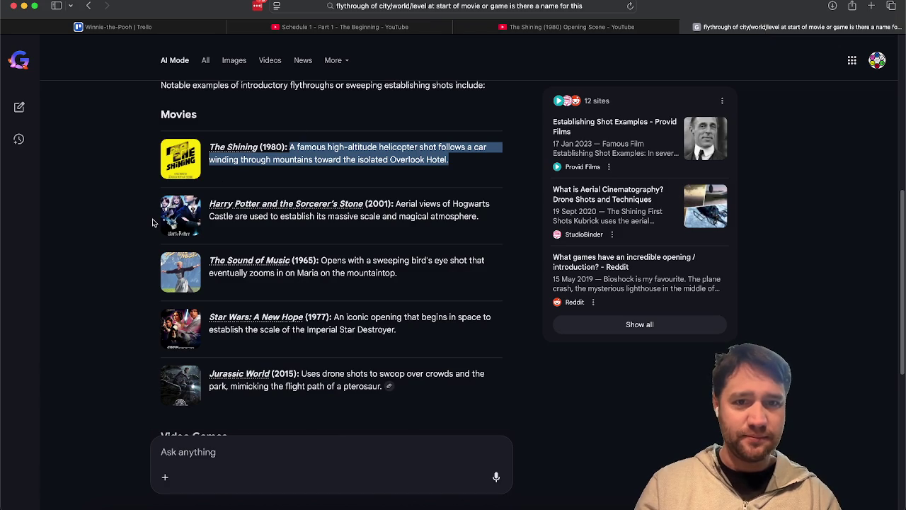
- Scroll the AI Mode answer to video-game examples like BioShock and Oblivion, then return to Unity
left_click(519, 507)
left_click(658, 467)
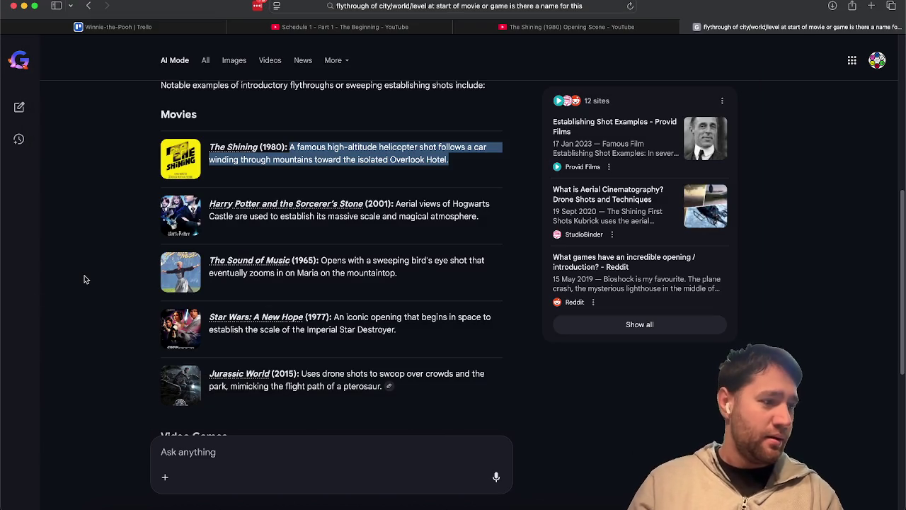
key("super+Tab")
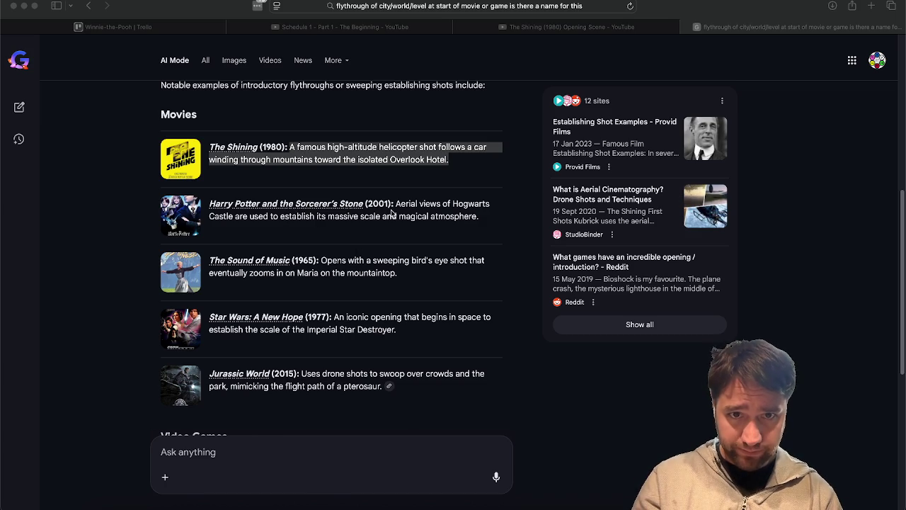
scroll(422, 256, "down", 1)
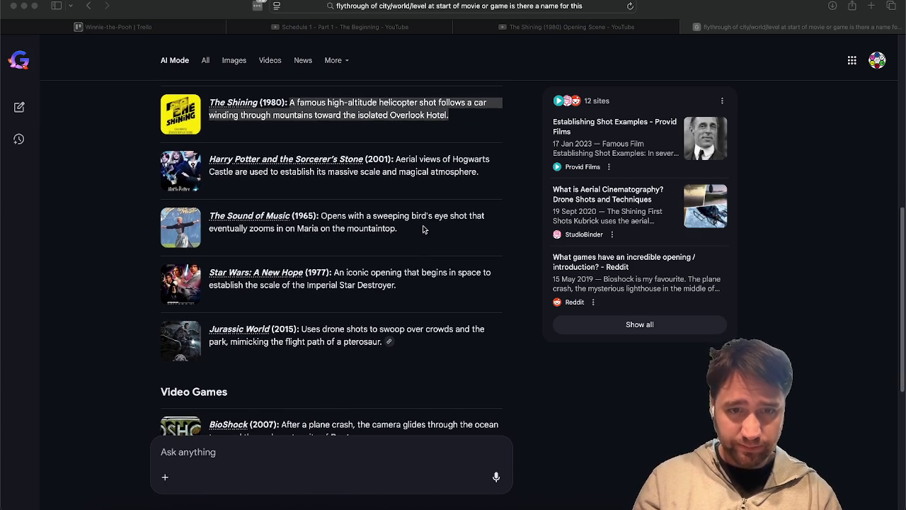
scroll(424, 228, "down", 2)
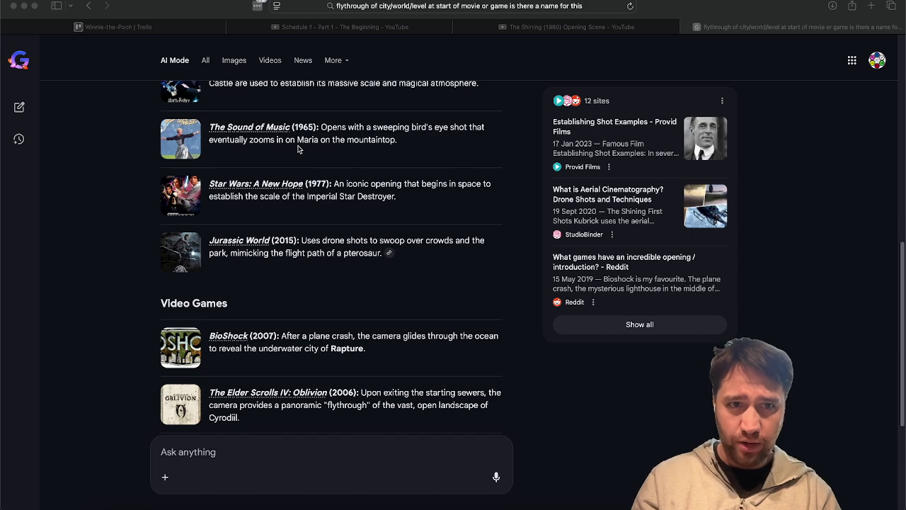
scroll(426, 233, "down", 1)
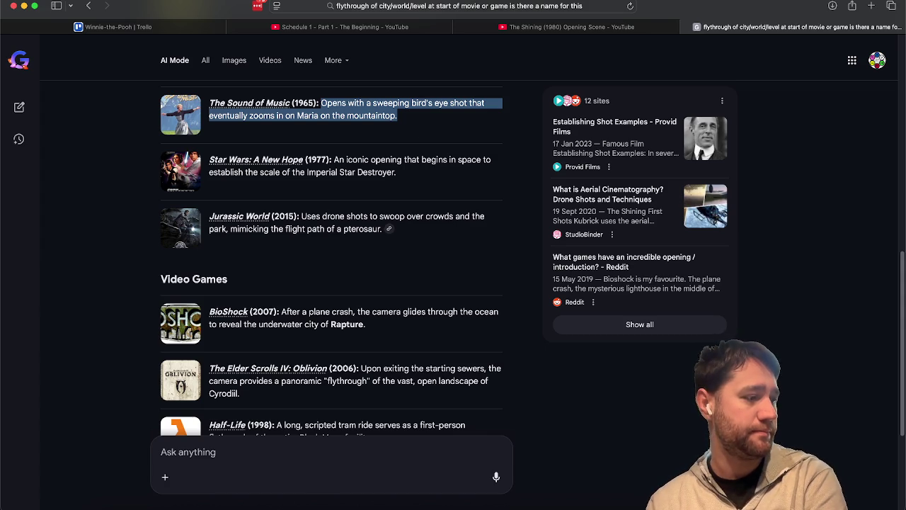
key("super+Tab")
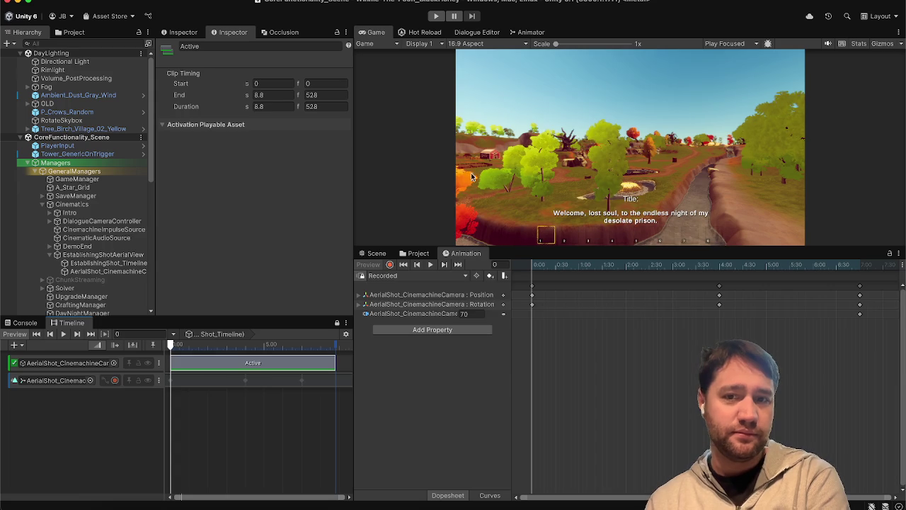
- Show the Scene view and orbit it over the river and autumn trees
left_click(376, 253)
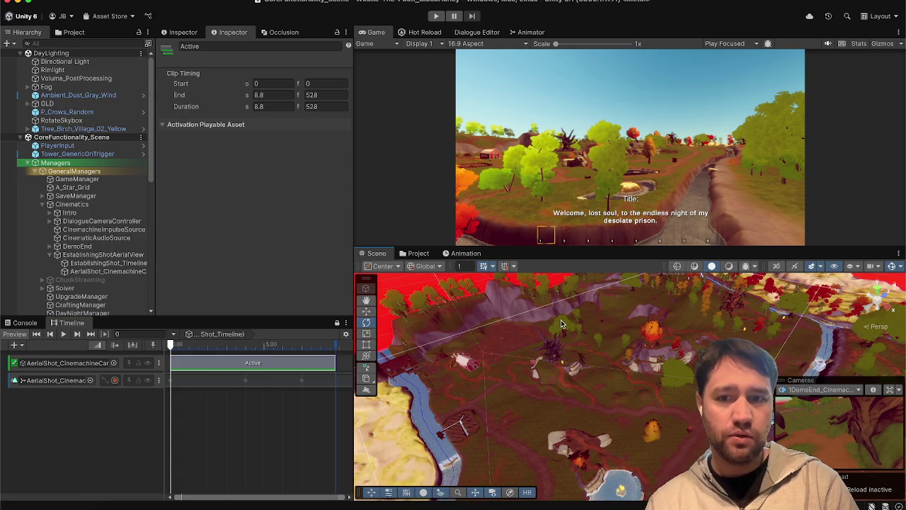
left_click_drag(584, 328, 736, 245)
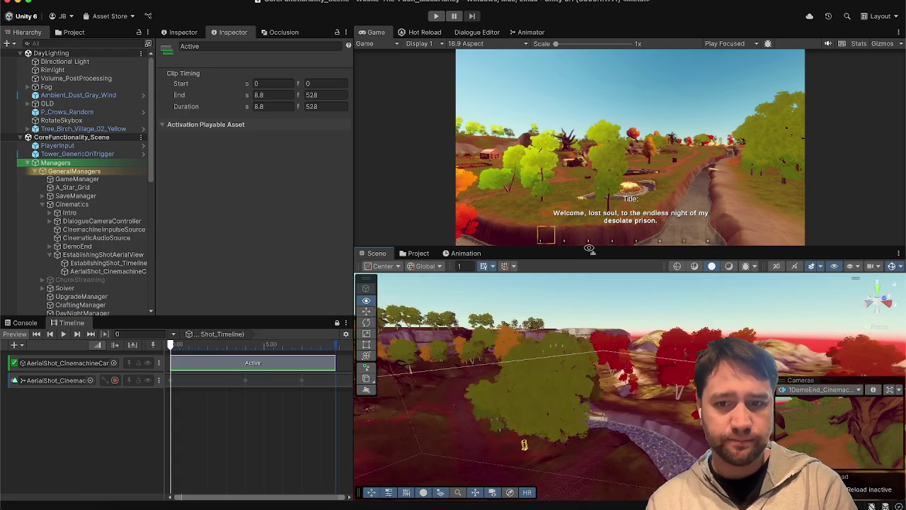
left_click_drag(536, 254, 479, 344)
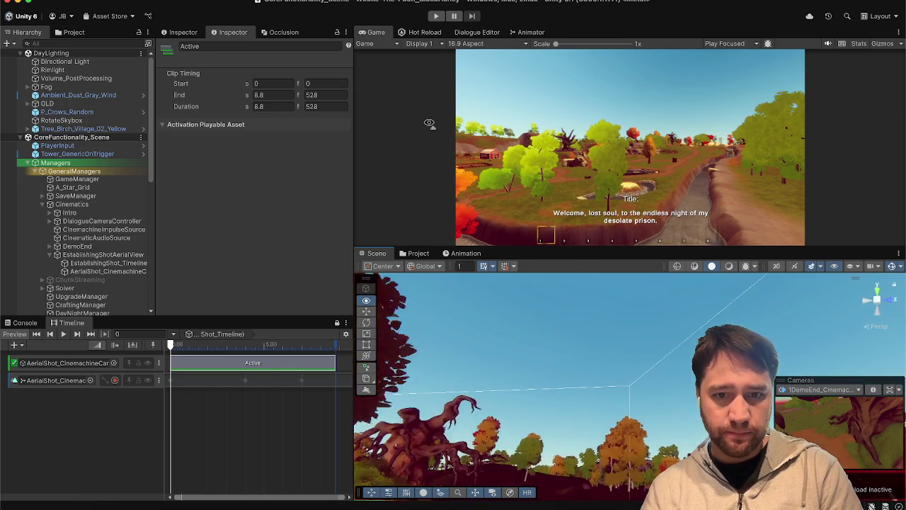
left_click_drag(480, 191, 490, 239)
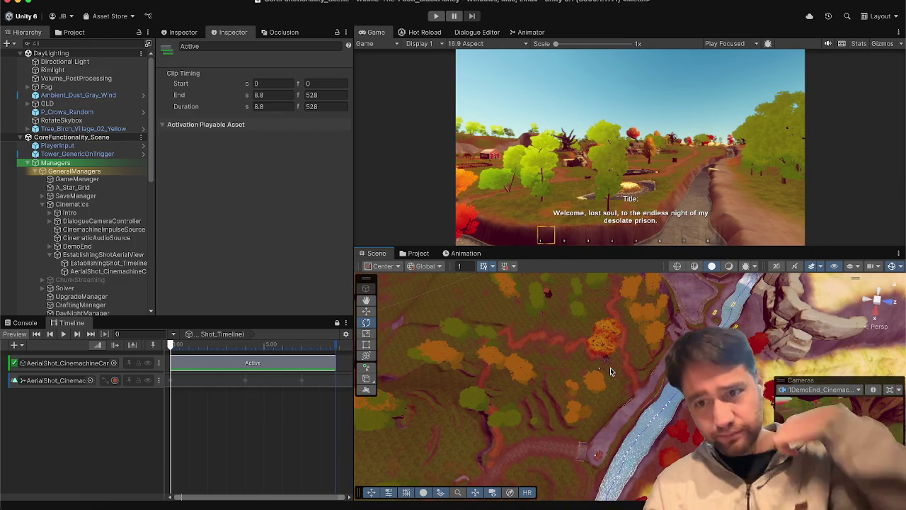
mouse_move(614, 362)
left_mouse_down()
mouse_move(679, 308)
mouse_move(579, 311)
mouse_move(405, 260)
mouse_move(599, 244)
mouse_move(697, 266)
mouse_move(697, 231)
mouse_move(527, 182)
mouse_move(552, 174)
left_mouse_up()
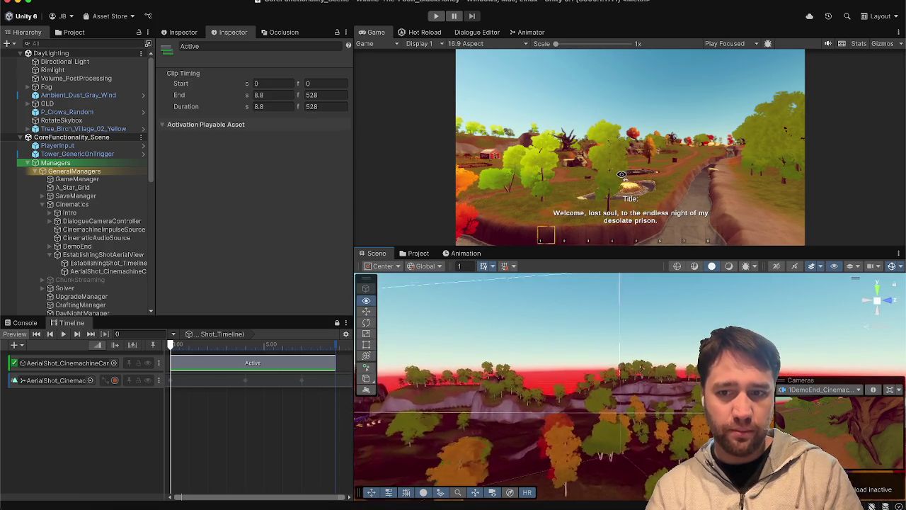
- Orbit toward the stone bridge, replay the aerial shot, then go to the browser
mouse_move(727, 167)
left_mouse_down()
mouse_move(717, 202)
mouse_move(680, 257)
mouse_move(622, 175)
left_mouse_up()
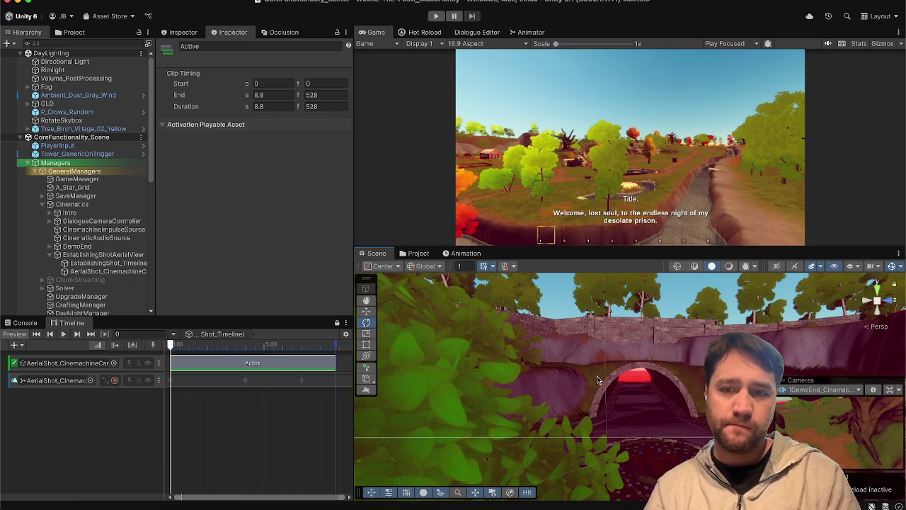
left_click(68, 334)
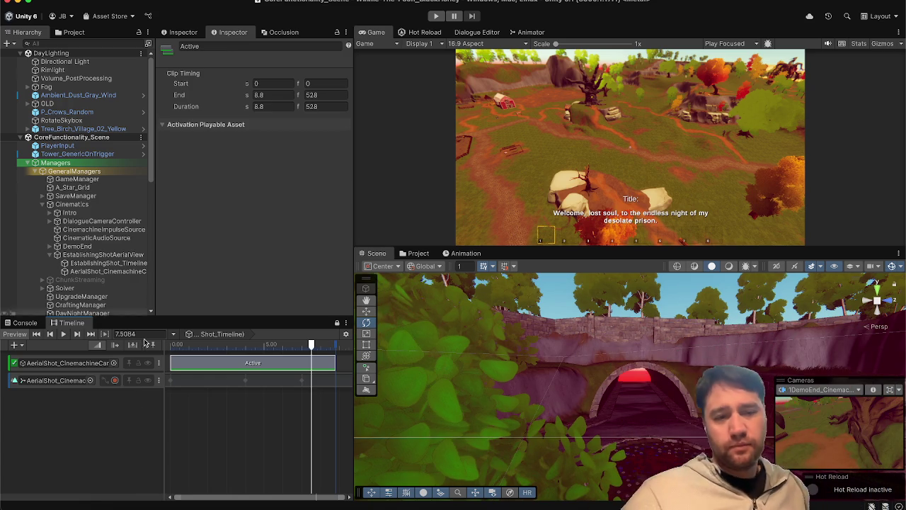
left_click(146, 504)
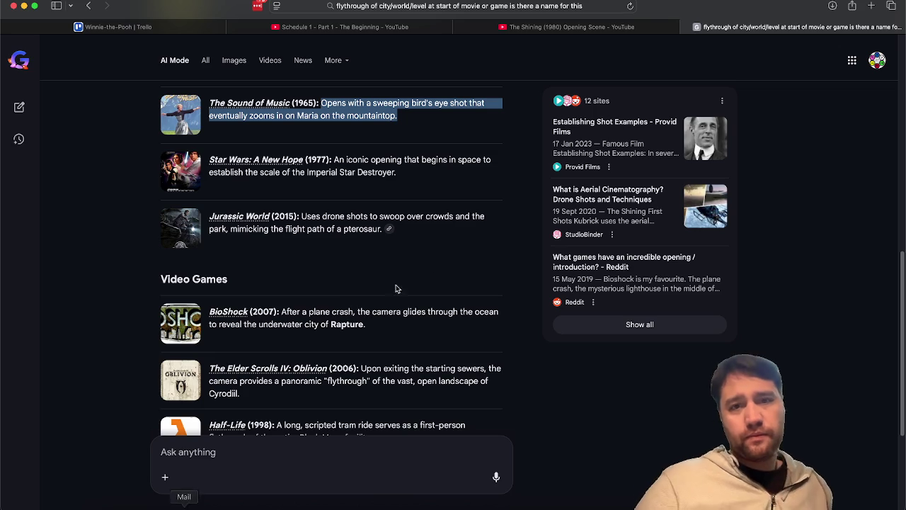
- Replay the Schedule 1 video, rewind it to the flythrough, then pause it
left_click(399, 31)
left_click(322, 318)
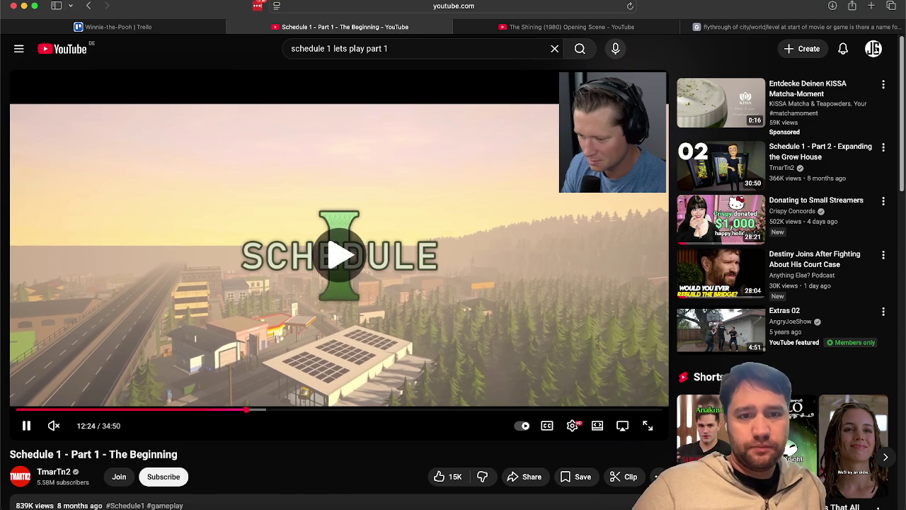
key("Left")
key("Left")
key("Left")
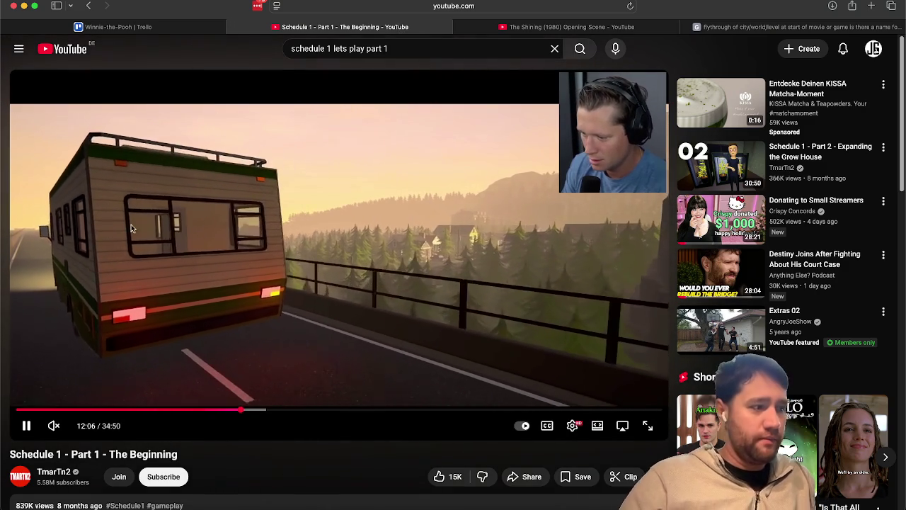
left_click(489, 122)
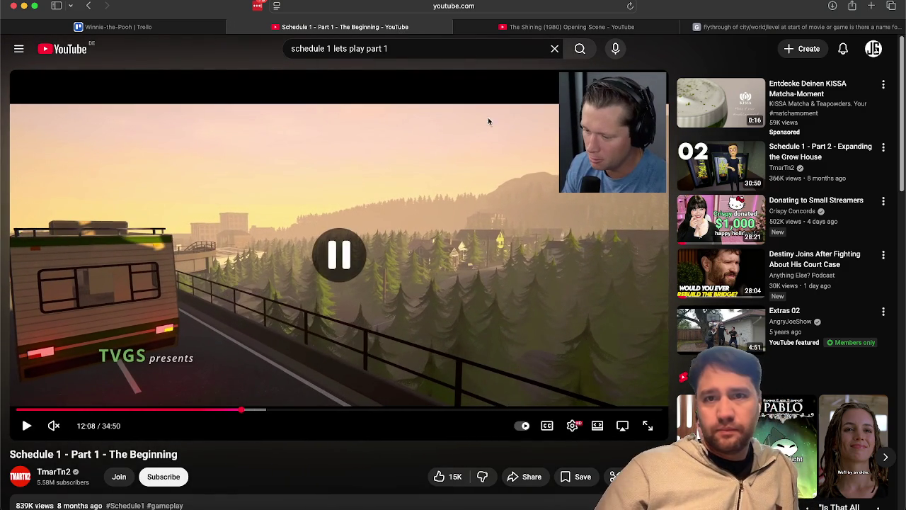
- Play The Shining opening scene and rewind it a few seconds
left_click(546, 28)
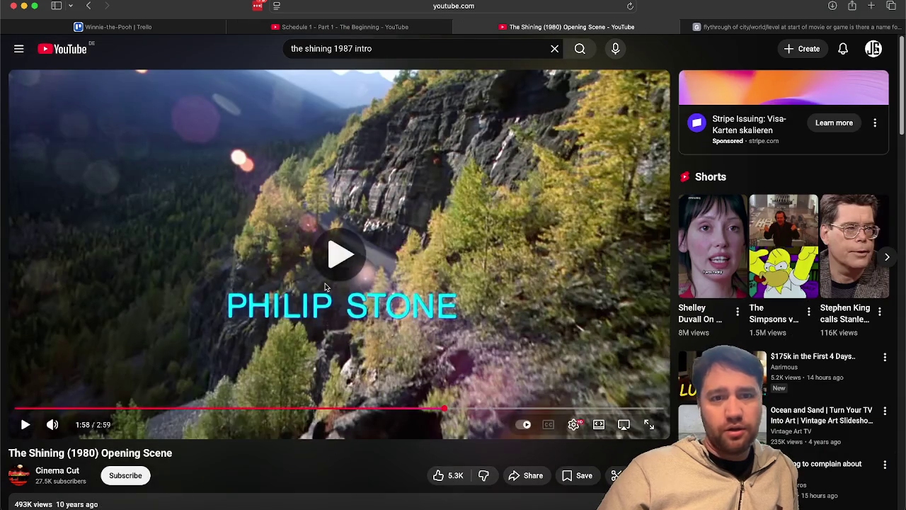
left_click(325, 286)
key("Left")
key("Left")
key("Left")
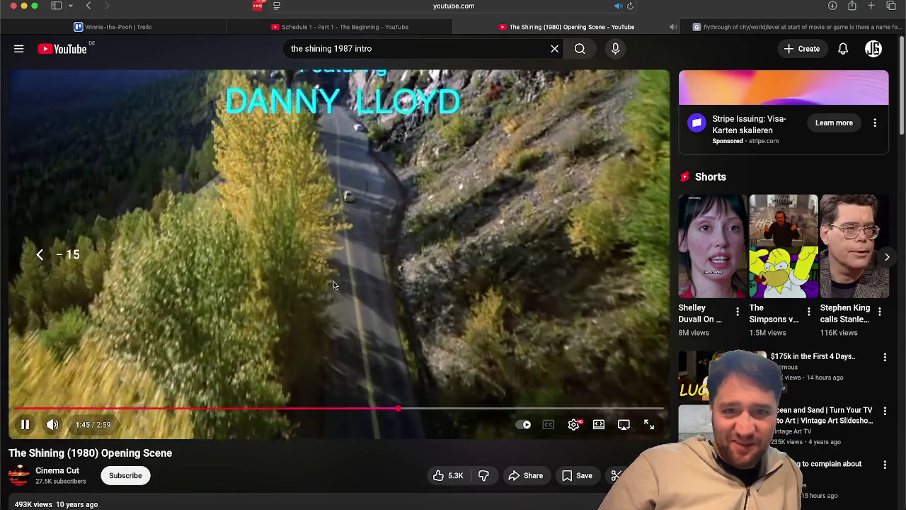
left_click(365, 280)
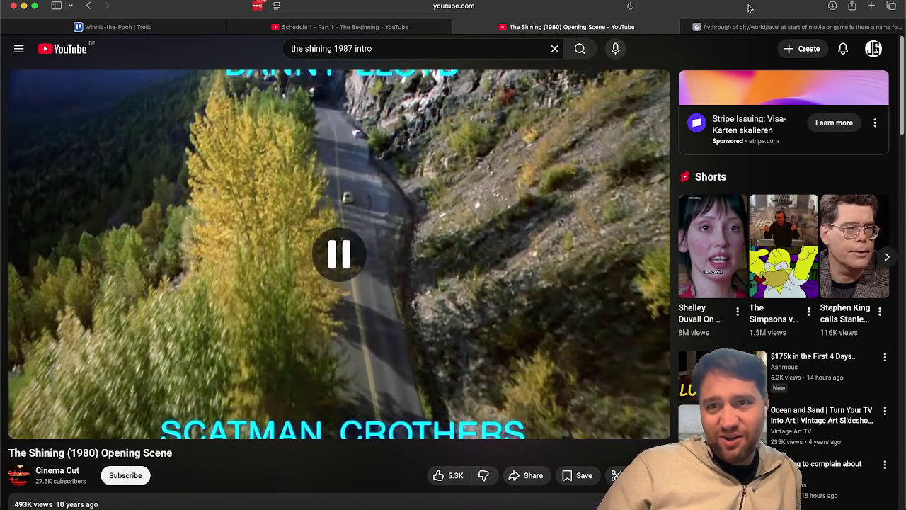
- Look over the flythrough search results, then return to the Schedule 1 video
left_click(734, 27)
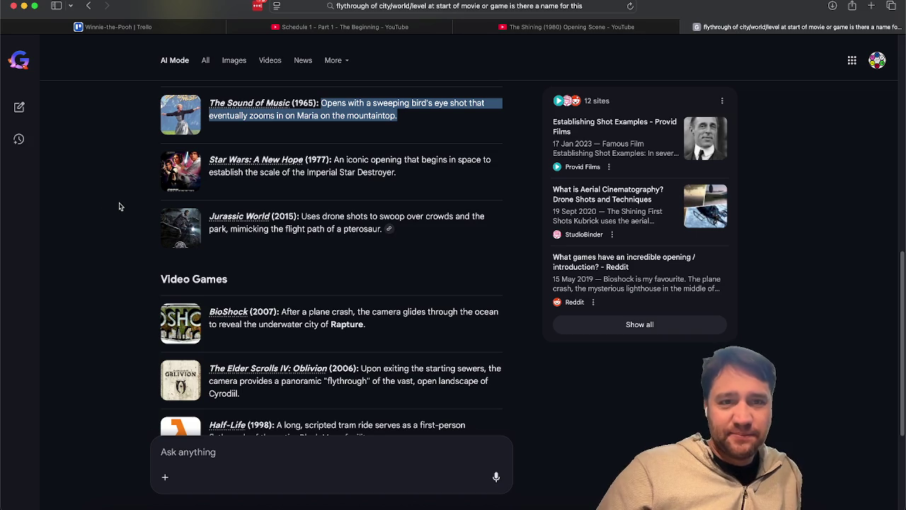
scroll(425, 178, "down", 4)
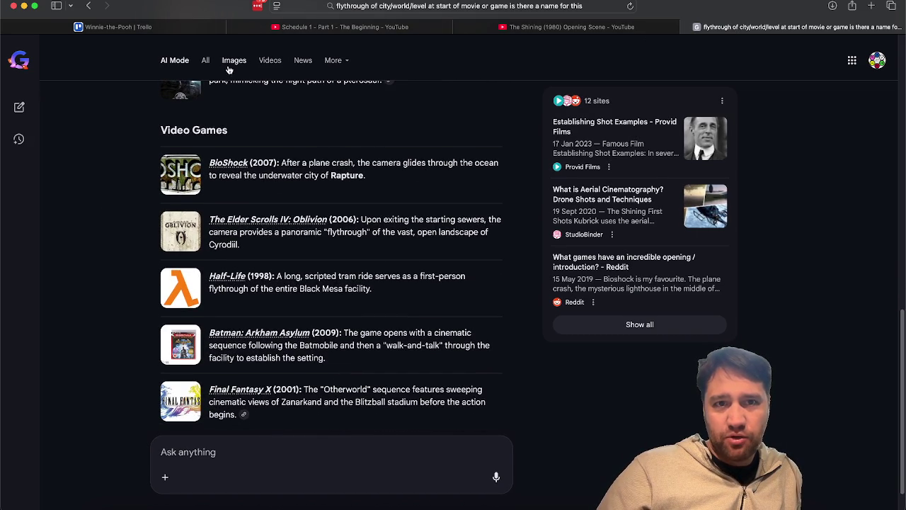
left_click(167, 29)
left_click(276, 25)
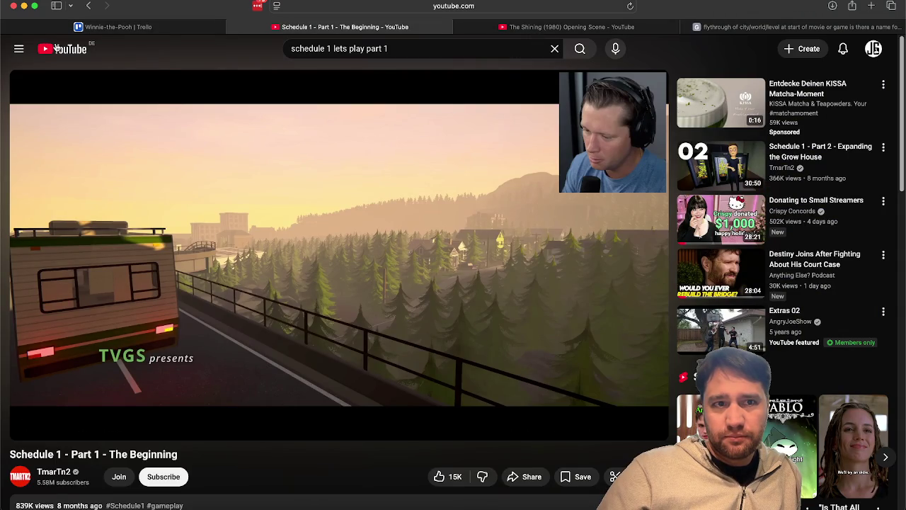
- Open the YouTube homepage in a new tab and switch to it
right_click(56, 47)
left_click(64, 51)
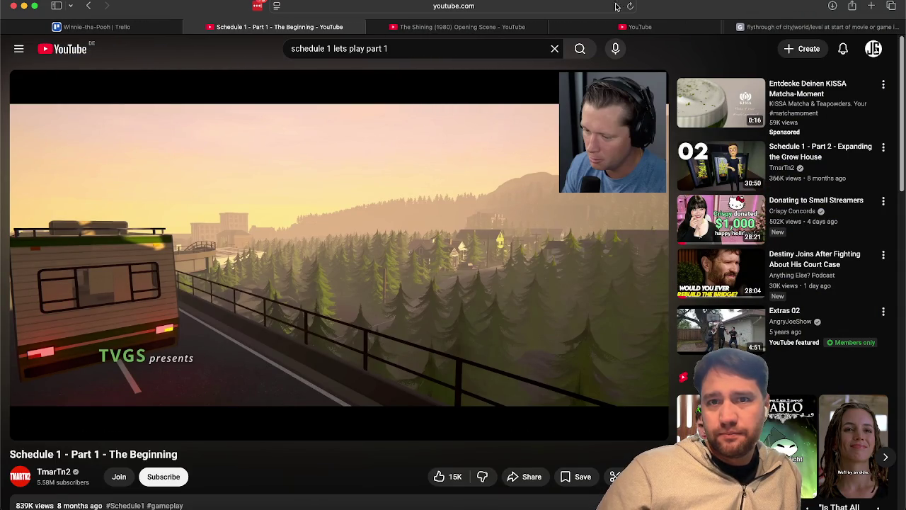
left_click(617, 26)
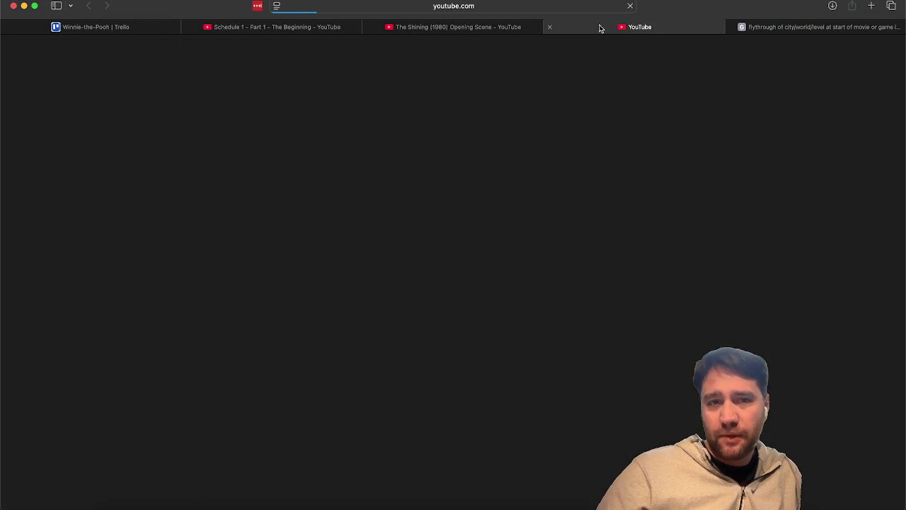
- Search YouTube for 'bioshock opening' and open the Bioshock Opening Scene video
left_click(361, 51)
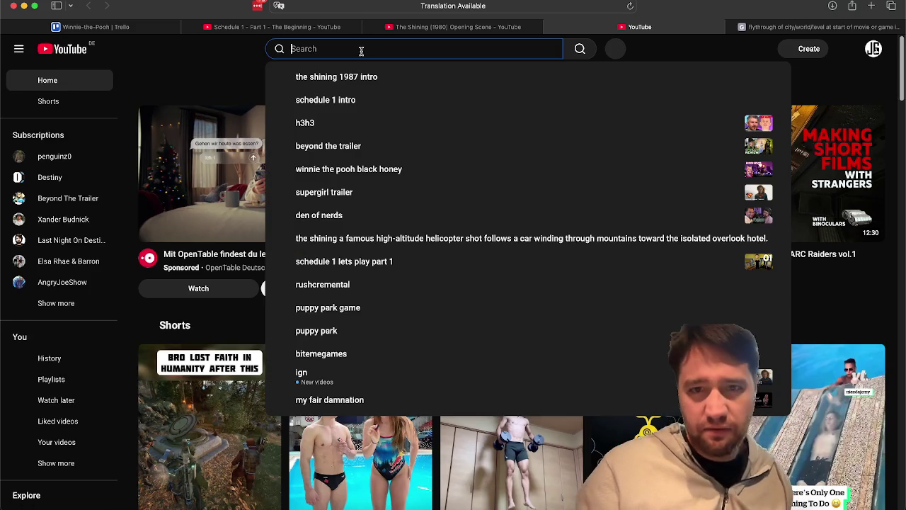
type("bioshock op")
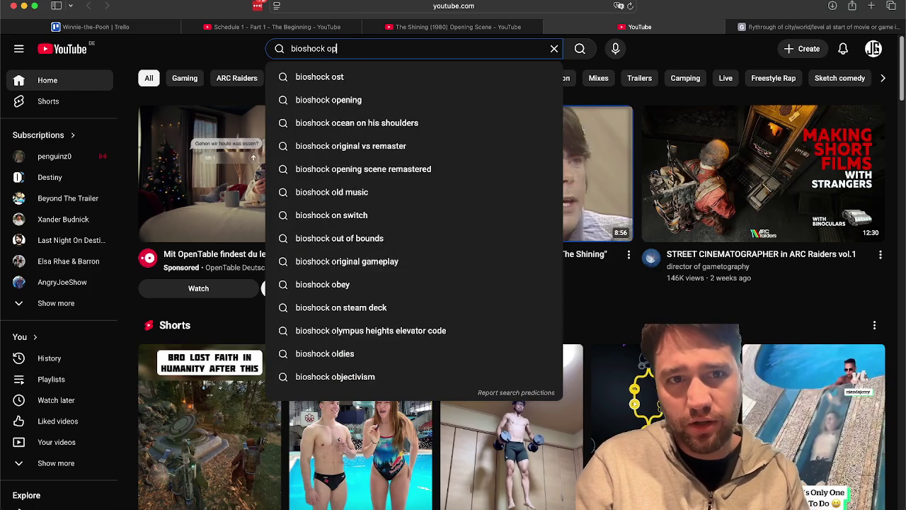
type("ening")
key("Return")
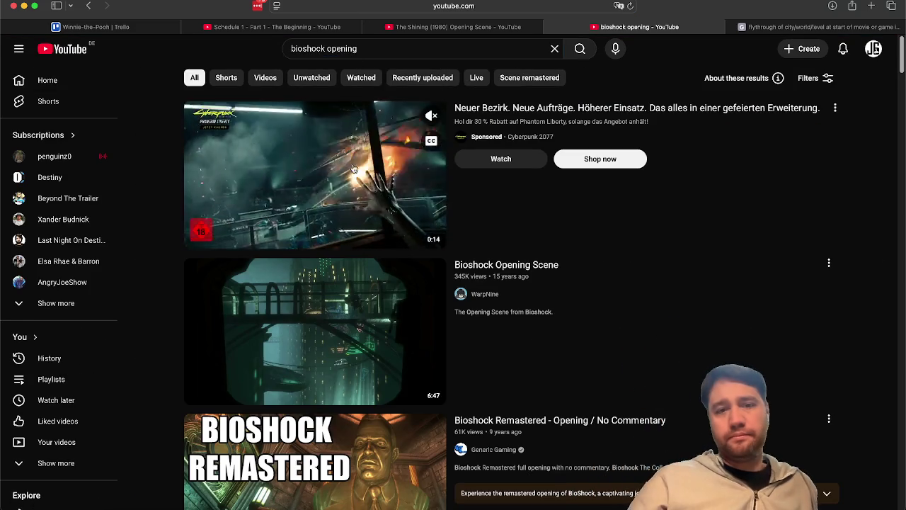
left_click(265, 315)
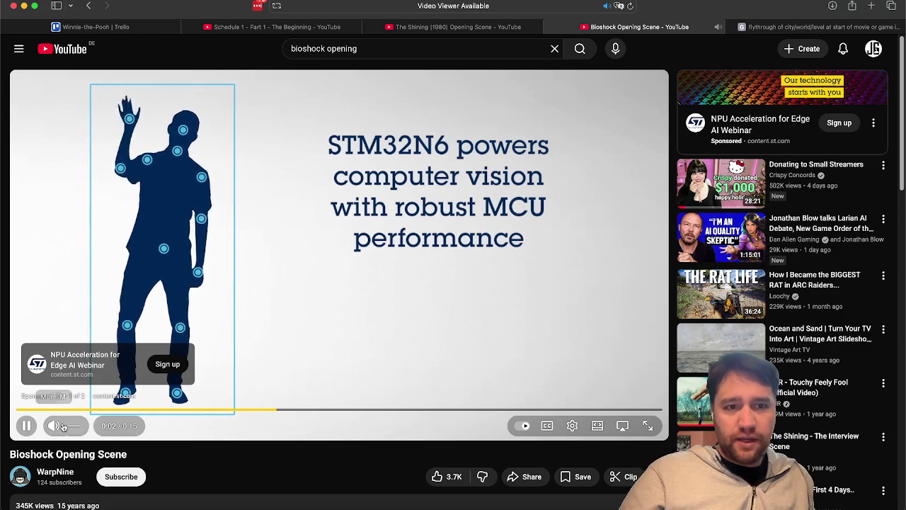
- Skip the ad, scrub ahead to about 1:32, and pause at the plane crash
scroll(204, 468, "down", 5)
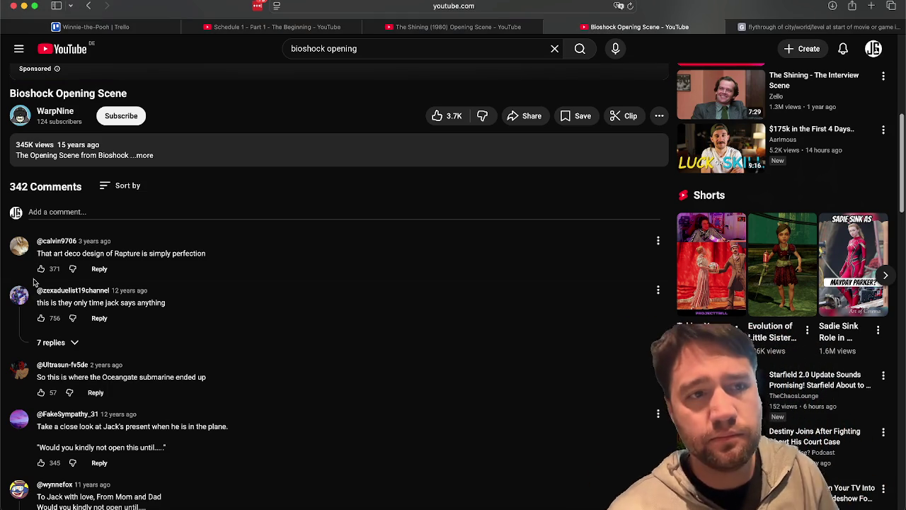
scroll(162, 266, "up", 5)
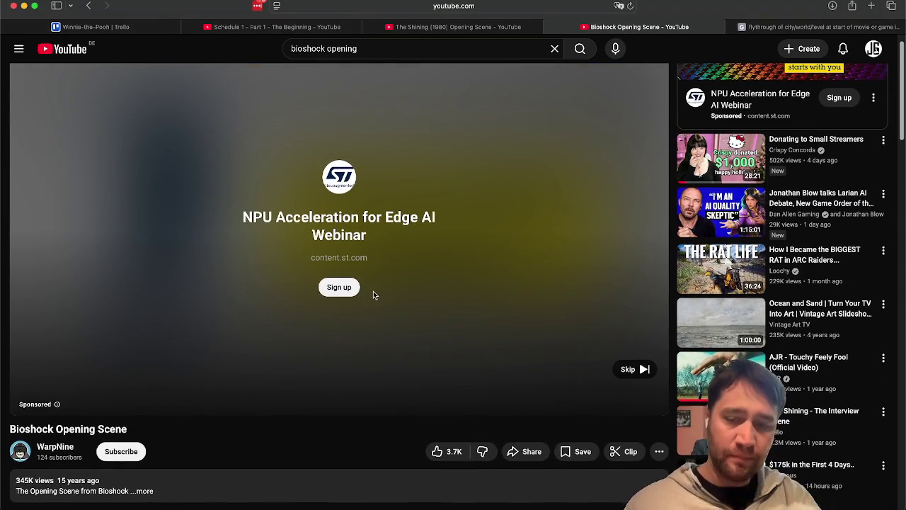
left_click(634, 370)
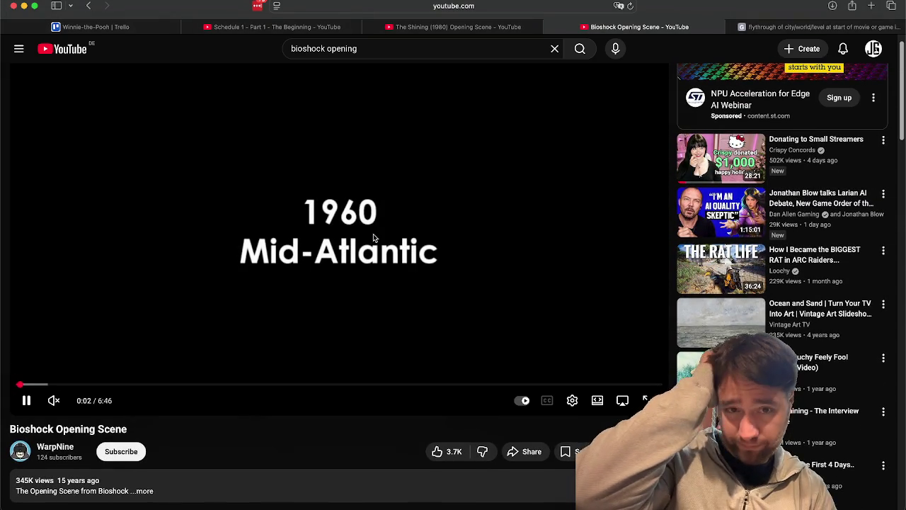
left_click_drag(36, 384, 104, 385)
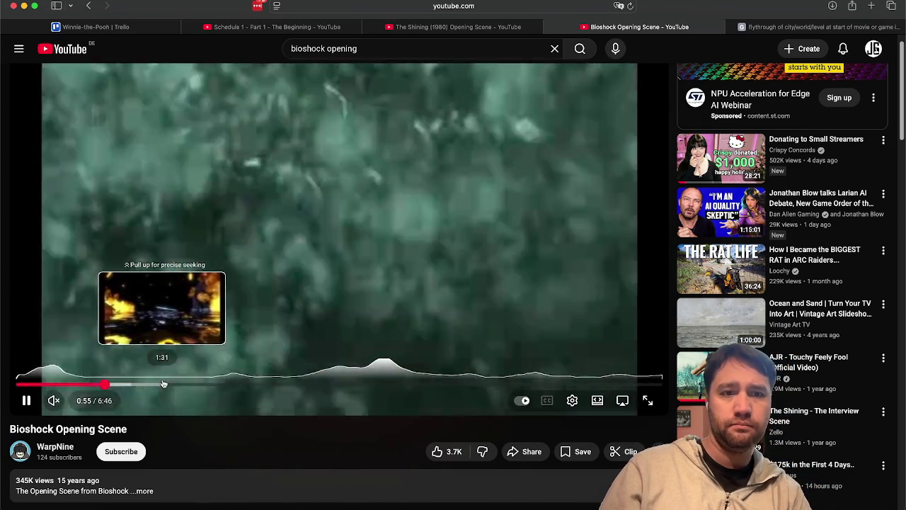
left_click(163, 384)
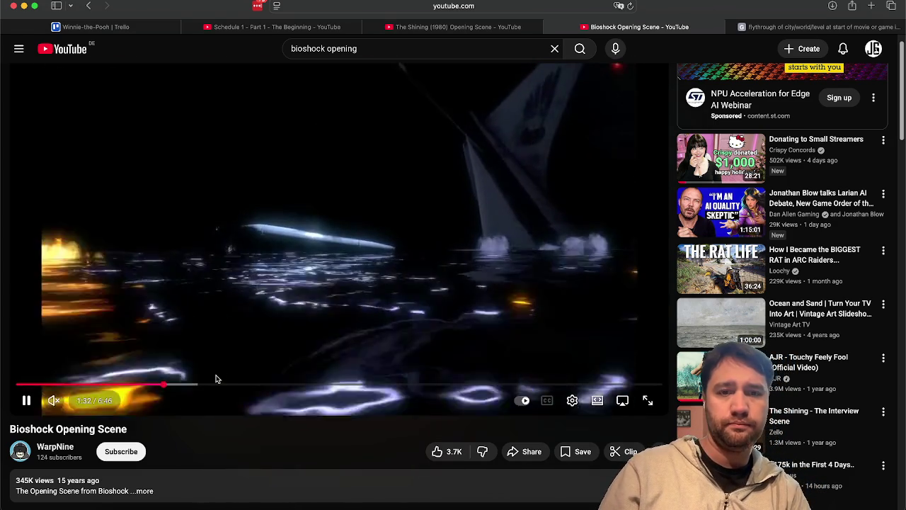
left_click(283, 287)
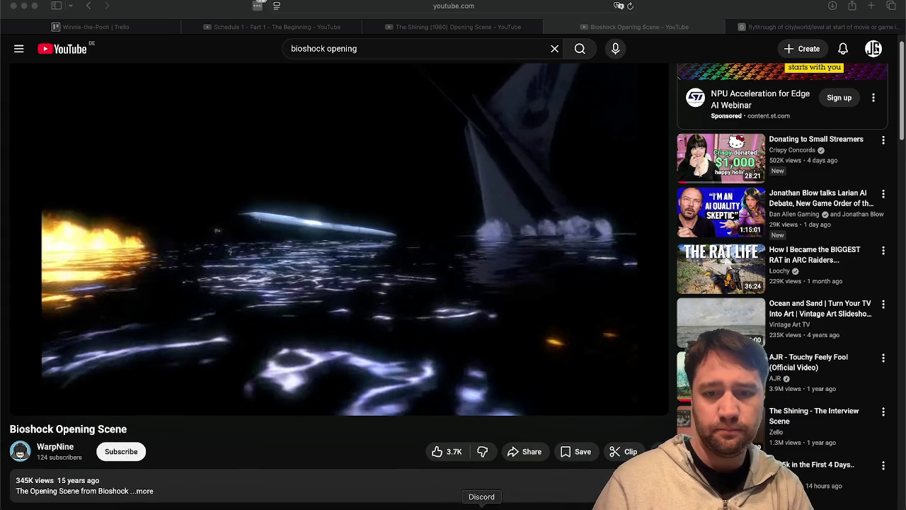
- After a glance at Spotify, resume the video and skip ahead to around 3:20
left_click(519, 506)
left_click(311, 426)
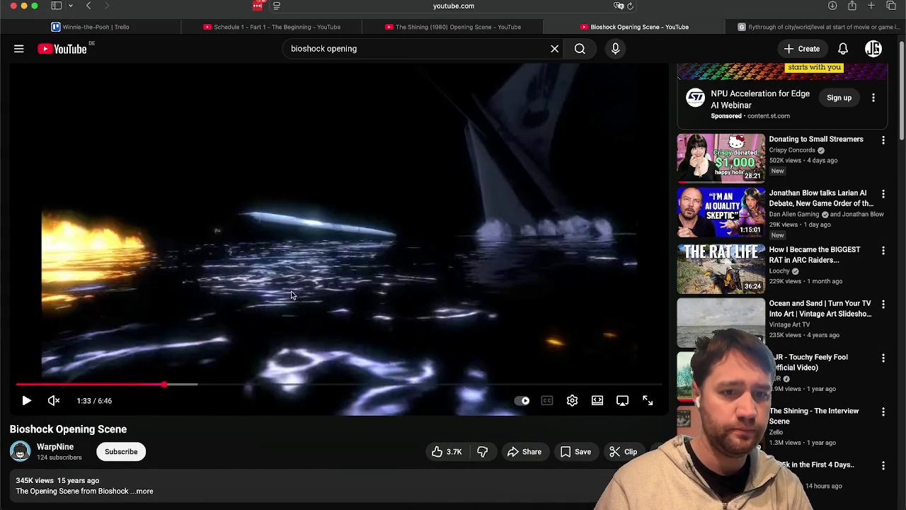
left_click(126, 364)
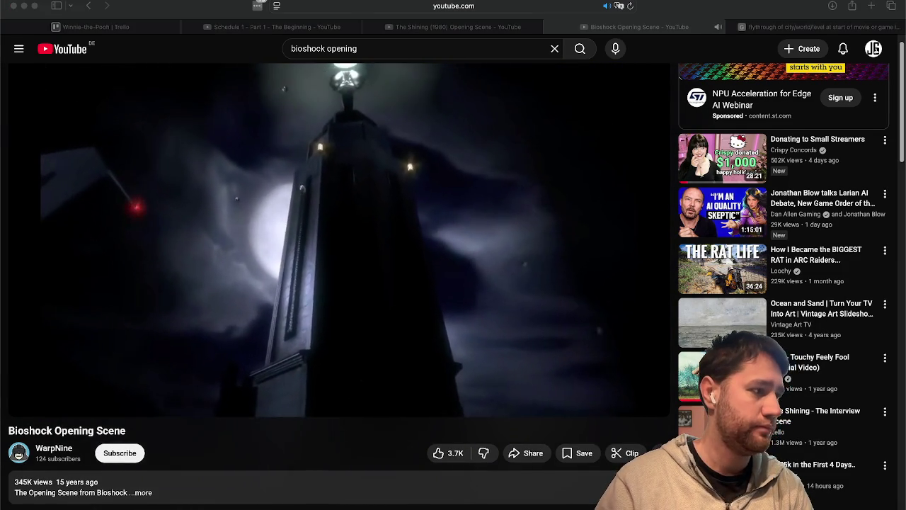
left_click(262, 435)
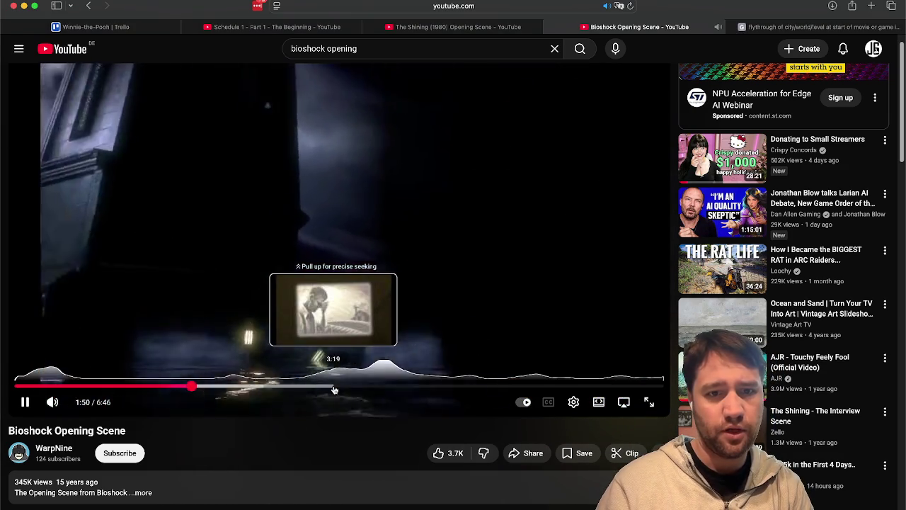
left_click(334, 390)
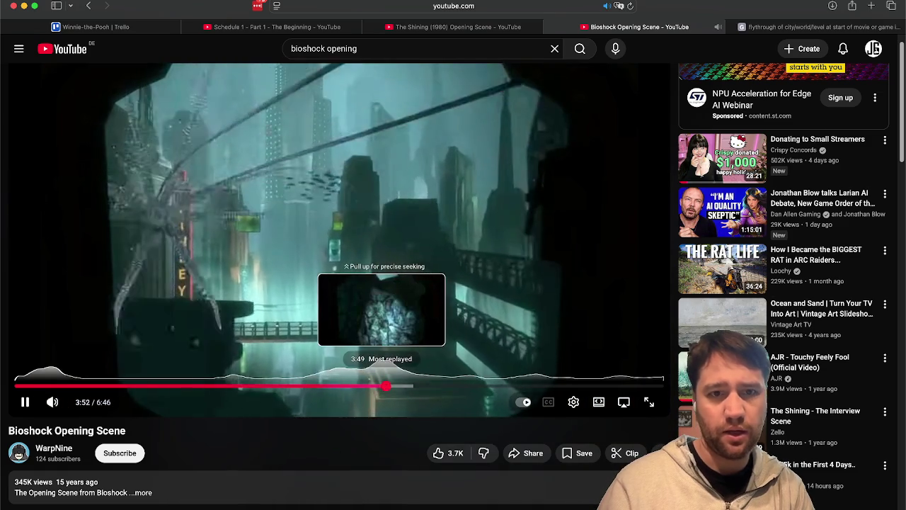
key("Left")
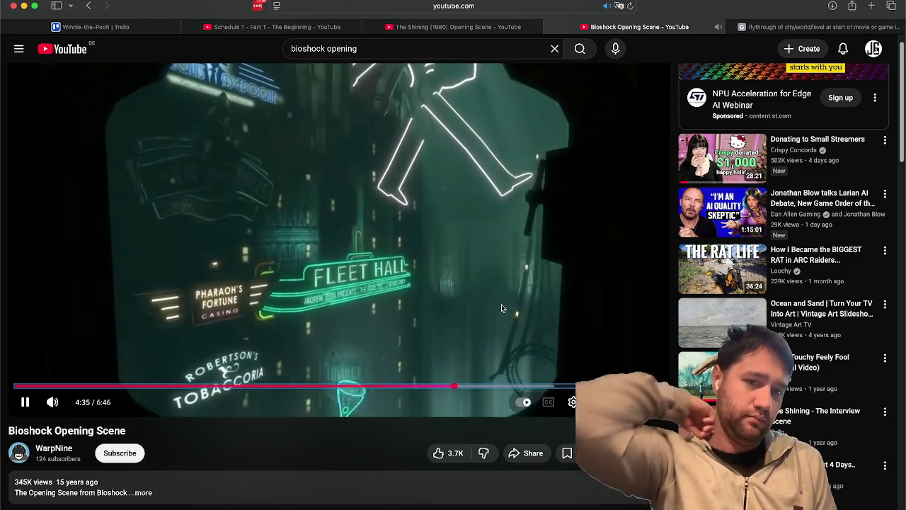
- Watch the descent into Rapture and pause around 4:50 of 6:46
left_click(459, 267)
left_click(374, 210)
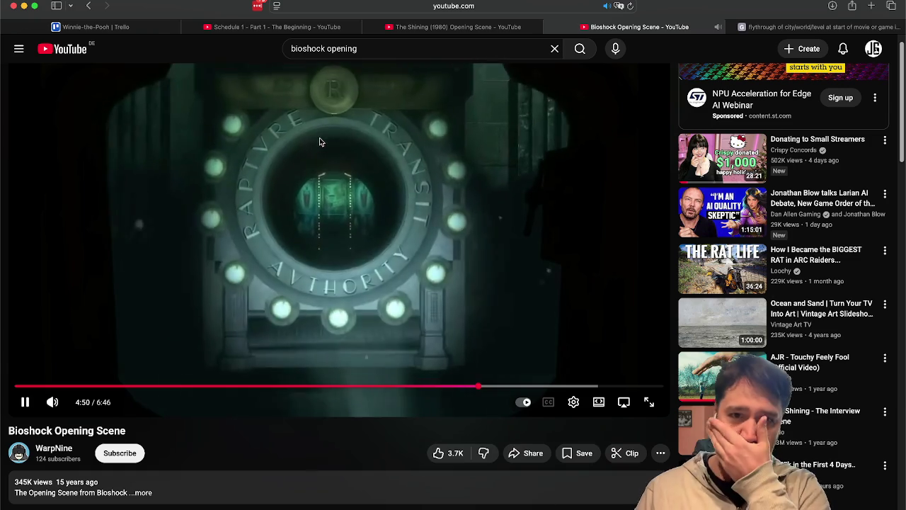
left_click(486, 205)
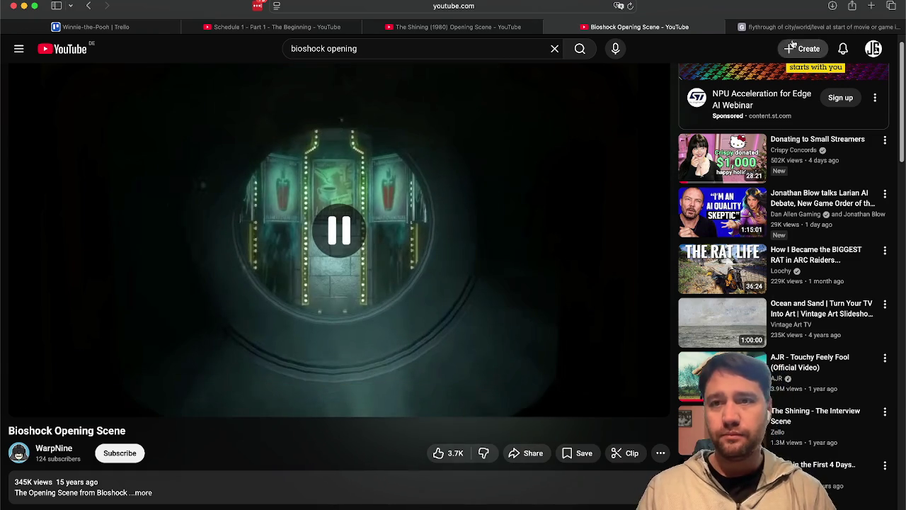
- Skim the Google AI answer on the Oblivion flythrough, then return to The Shining (1980) tab
key("ctrl+Tab")
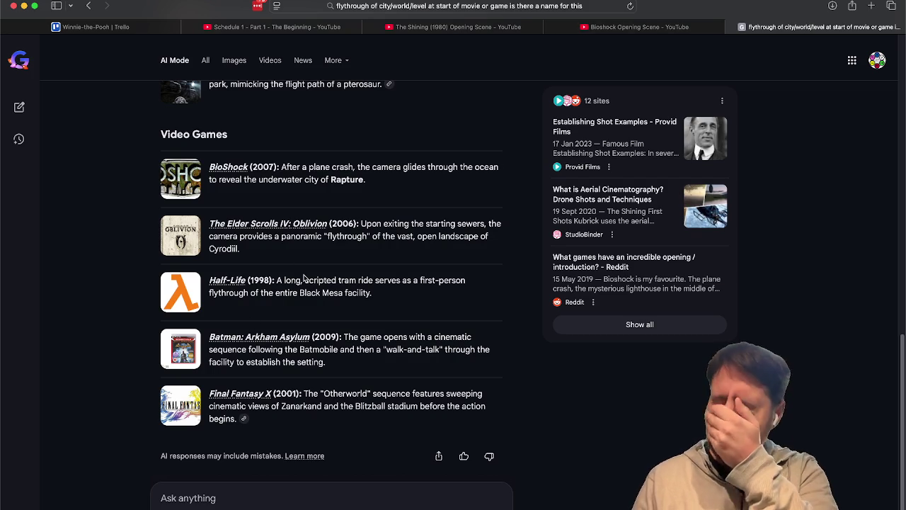
left_click_drag(373, 254, 369, 224)
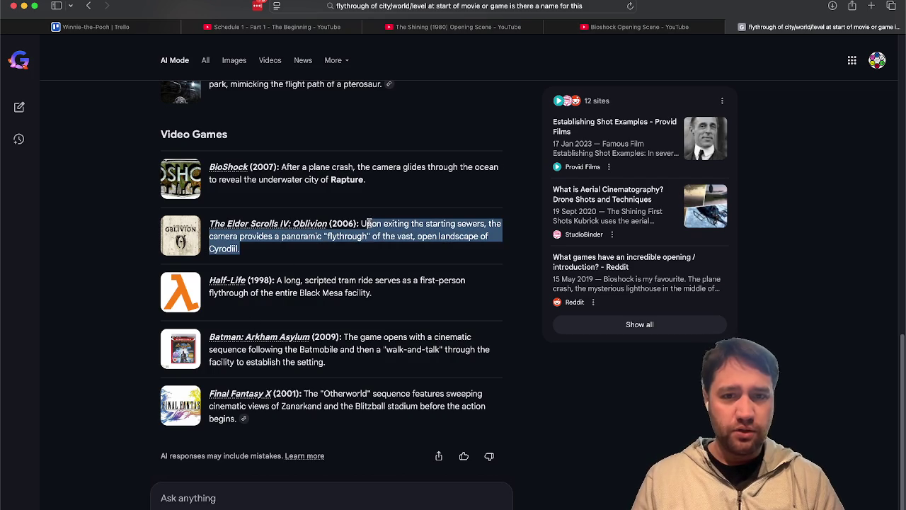
left_click(634, 434)
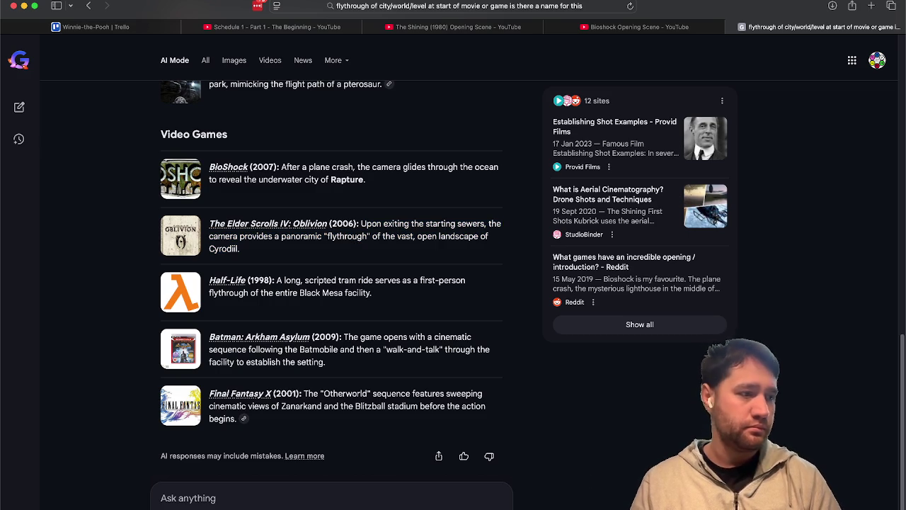
left_click(458, 28)
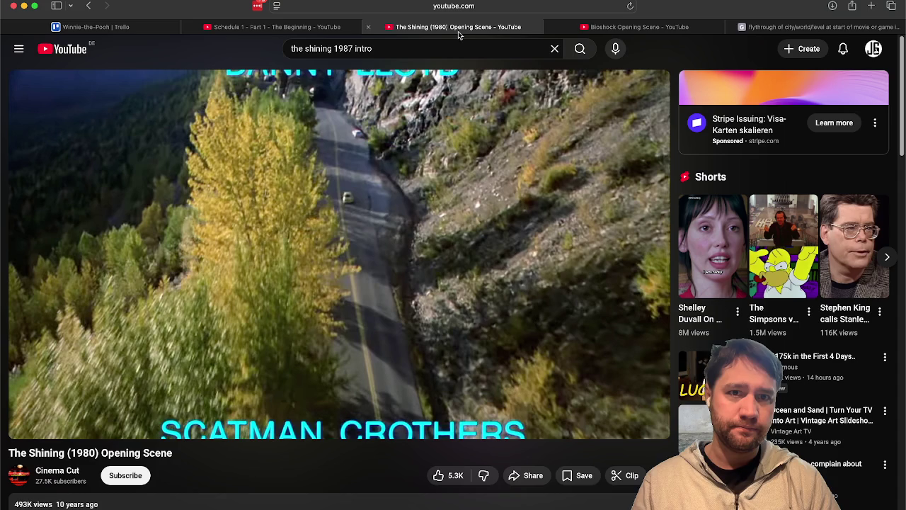
- Search 'oblivion intro camera pan' and play the Oblivion Intro Cinematic from about 0:44
left_click_drag(376, 48, 243, 48)
type("oblivion in")
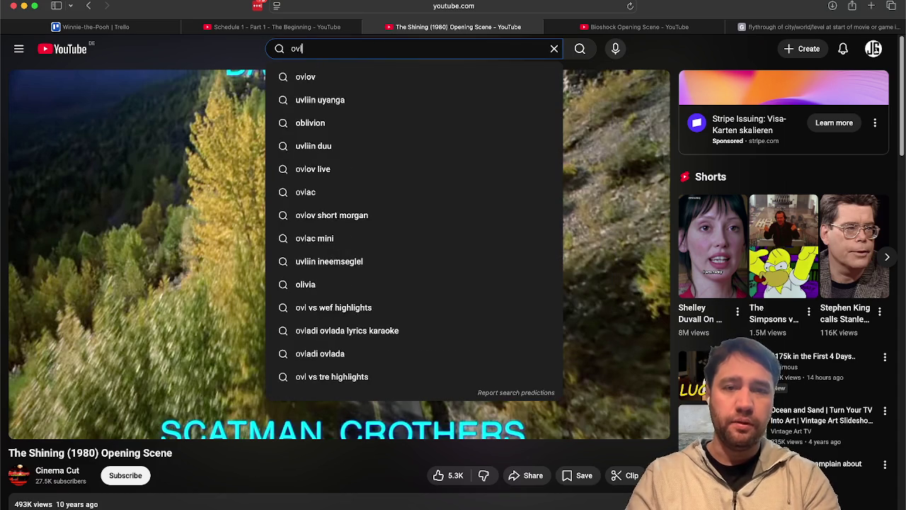
type("tro camera pan")
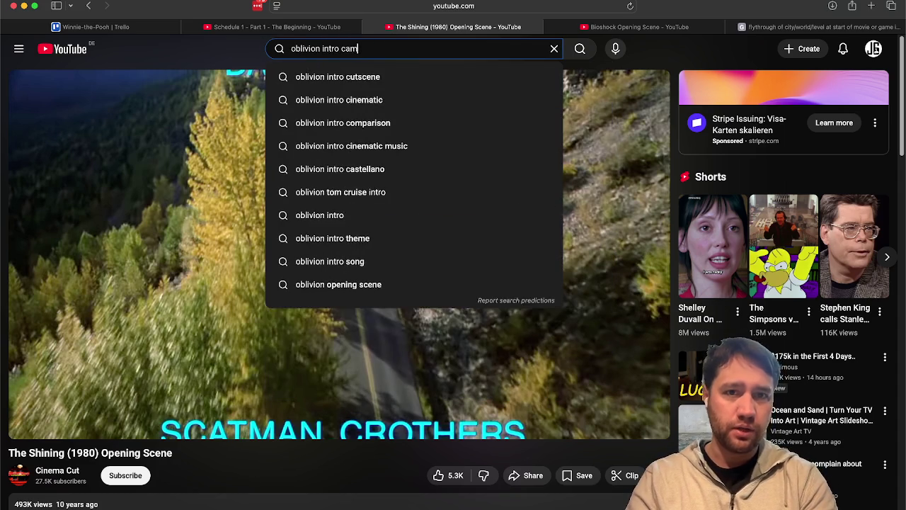
key("Return")
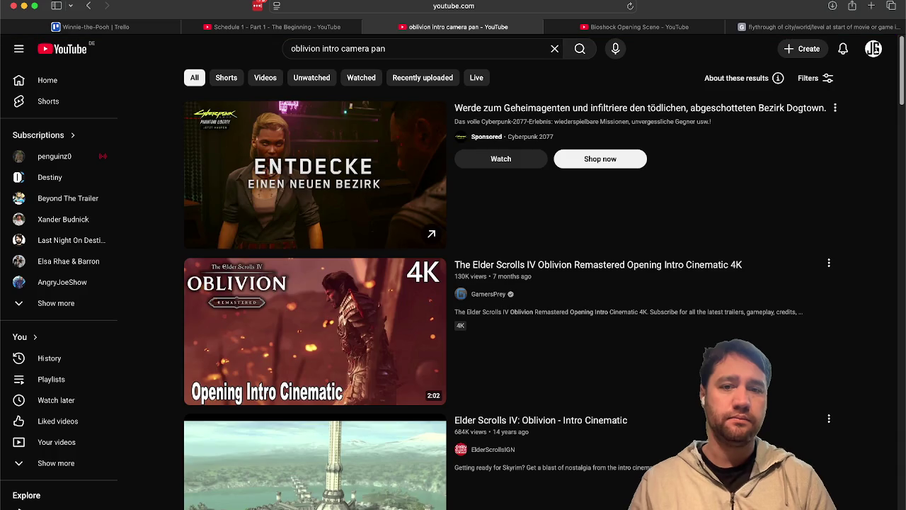
scroll(253, 366, "down", 1)
scroll(252, 366, "up", 1)
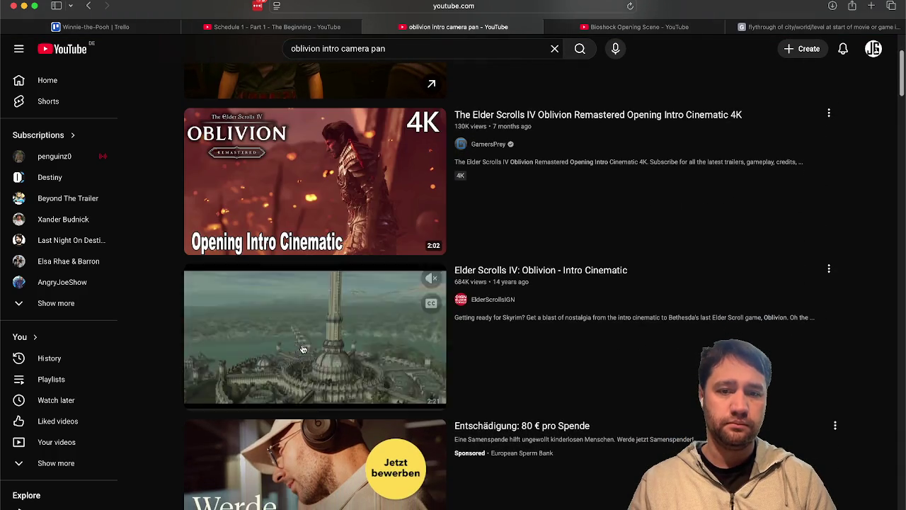
key("super+bracketleft")
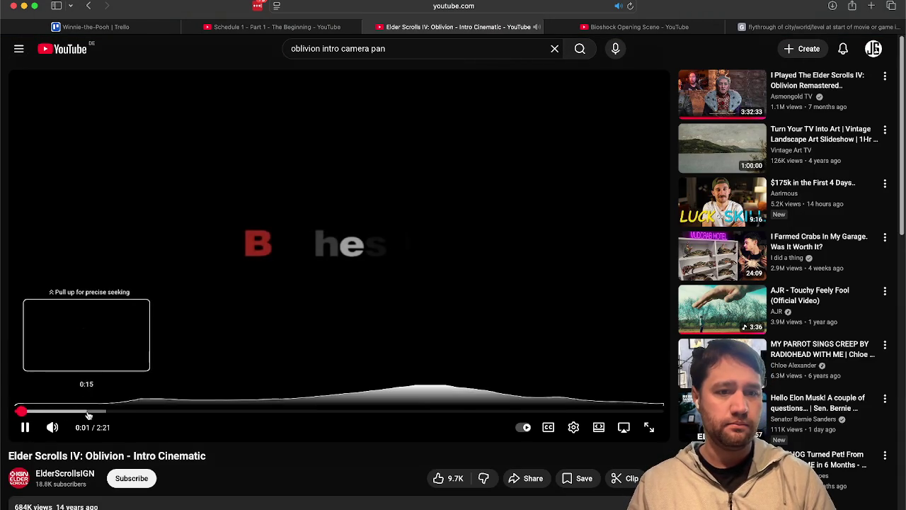
left_click_drag(137, 416, 166, 417)
- Skip to the Oblivion domed-city flyover, pause at 1:53, then start Spotify playback
left_click(206, 413)
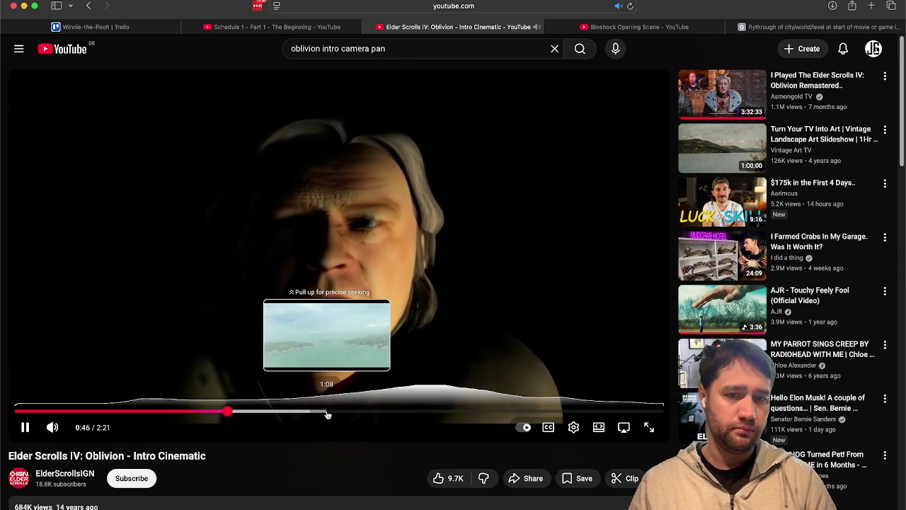
left_click(327, 413)
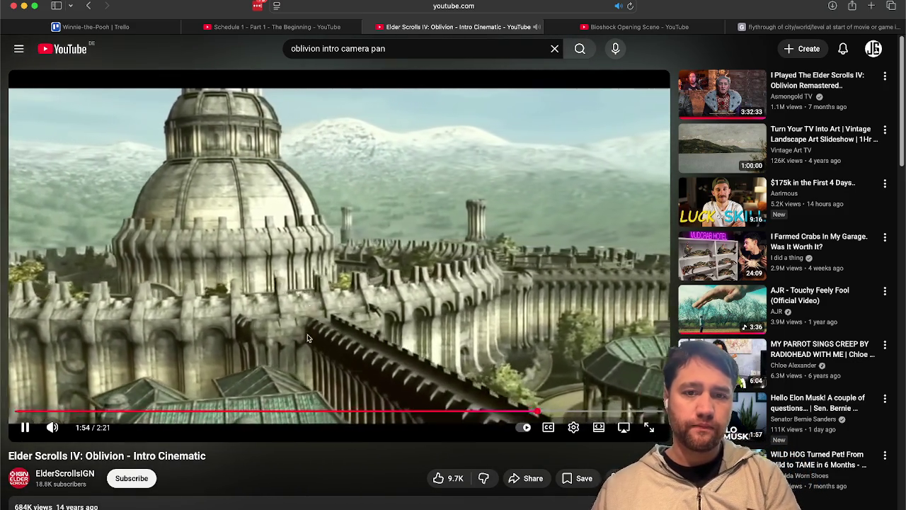
left_click(306, 300)
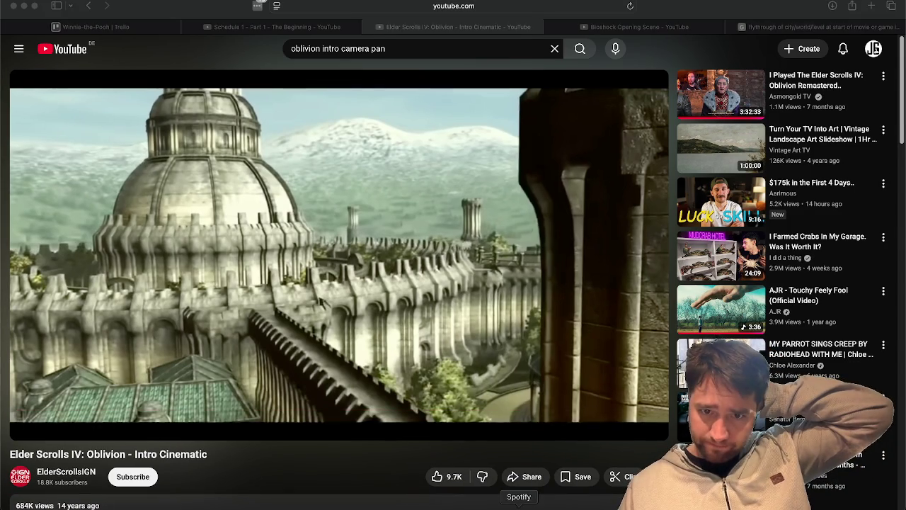
left_click(480, 487)
left_click(388, 344)
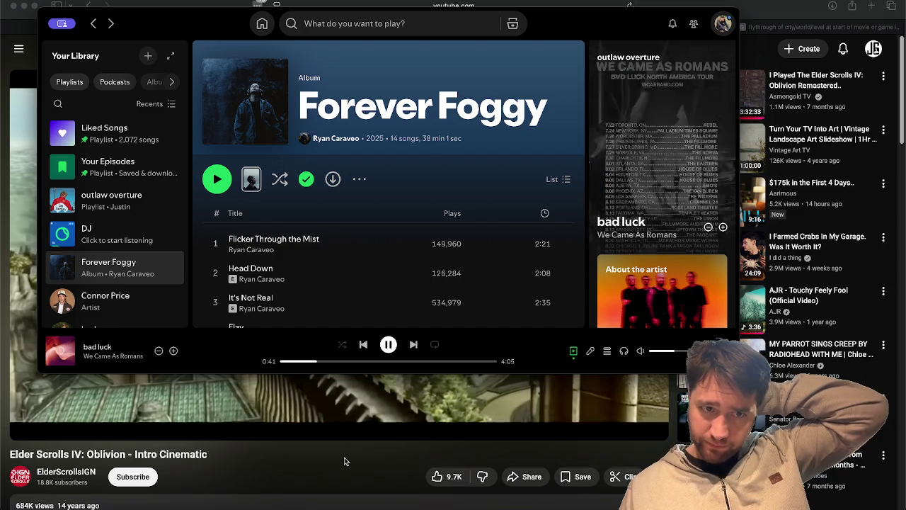
- Skip Spotify past bad luck and There for a Reason to mgk's 'papercuts - album edit', then return to YouTube
left_click(344, 461)
left_click(480, 487)
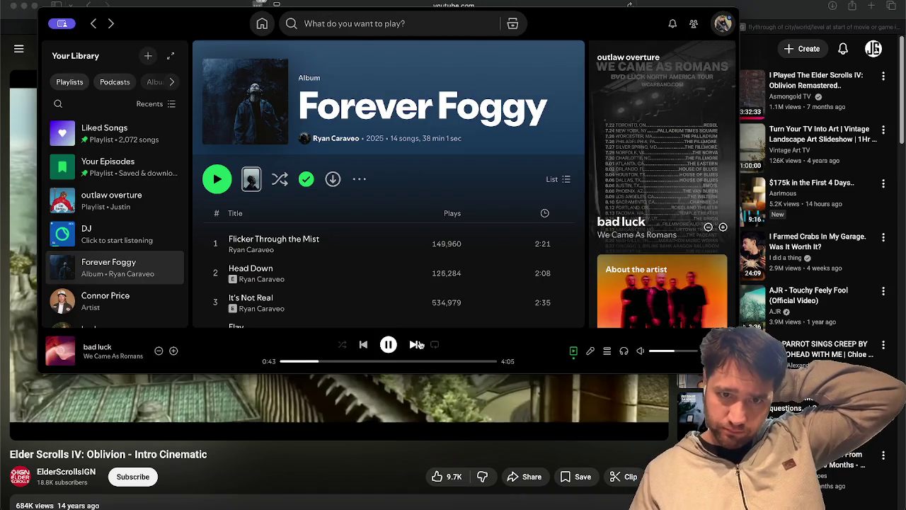
left_click(418, 344)
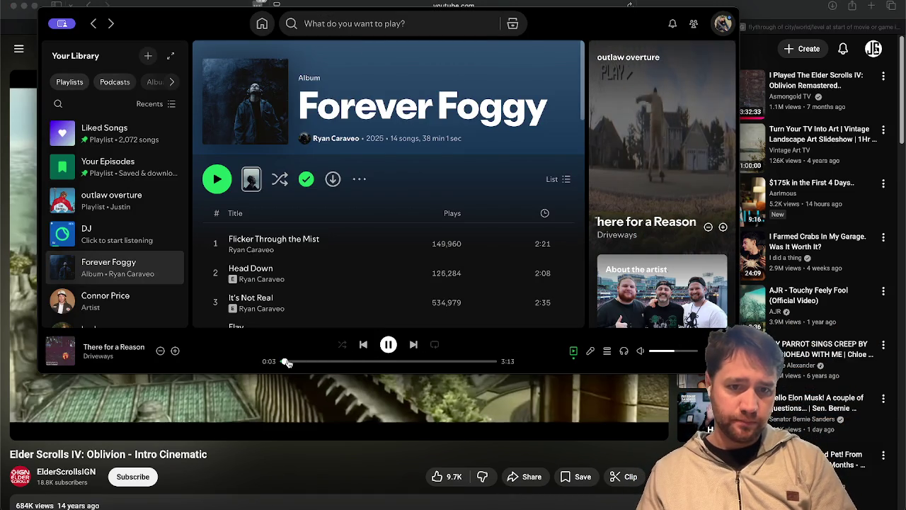
left_click_drag(304, 361, 335, 364)
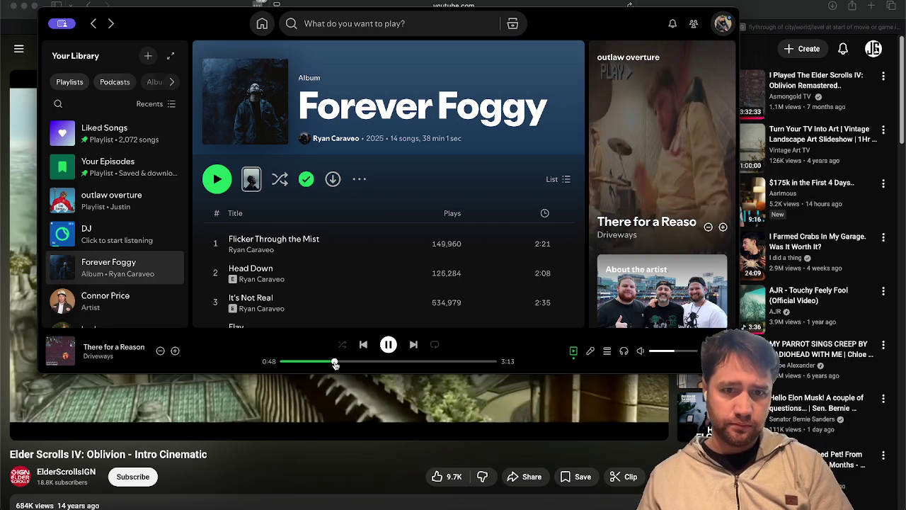
left_click(414, 345)
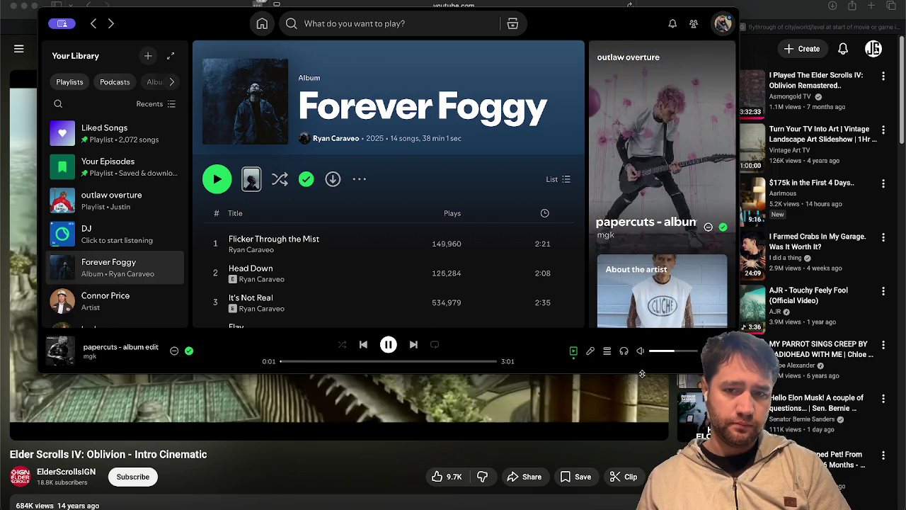
left_click(255, 467)
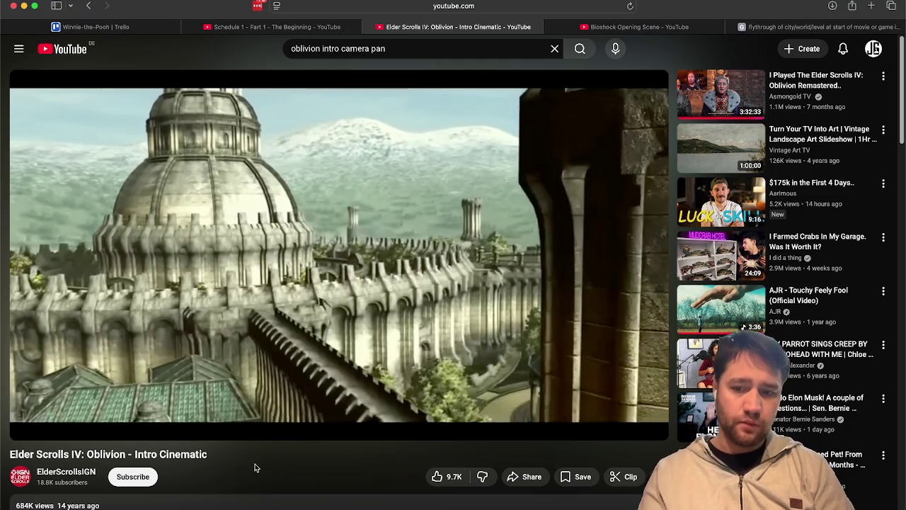
- Lower the system volume
key("XF86AudioLowerVolume")
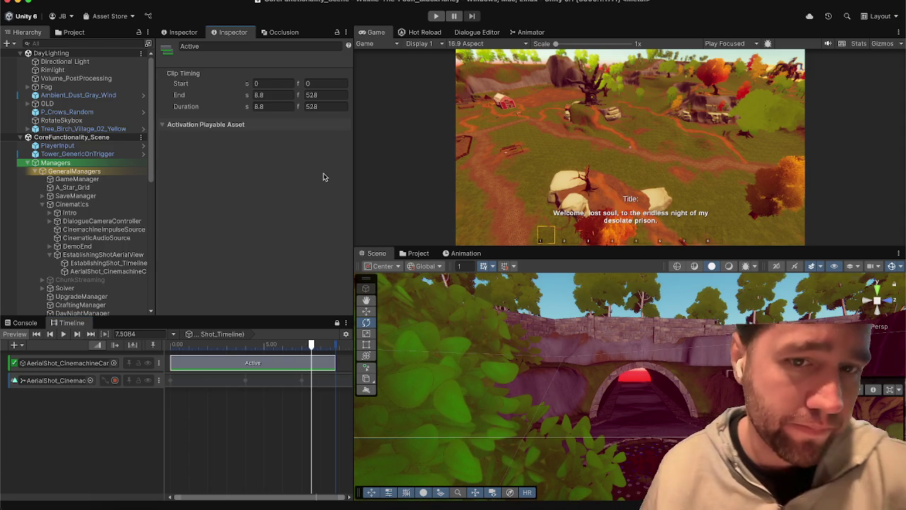
- Fly the Scene view up from the bridge, over the village treetops, to the cliffs
mouse_move(535, 345)
left_mouse_down()
mouse_move(541, 390)
mouse_move(573, 390)
left_mouse_up()
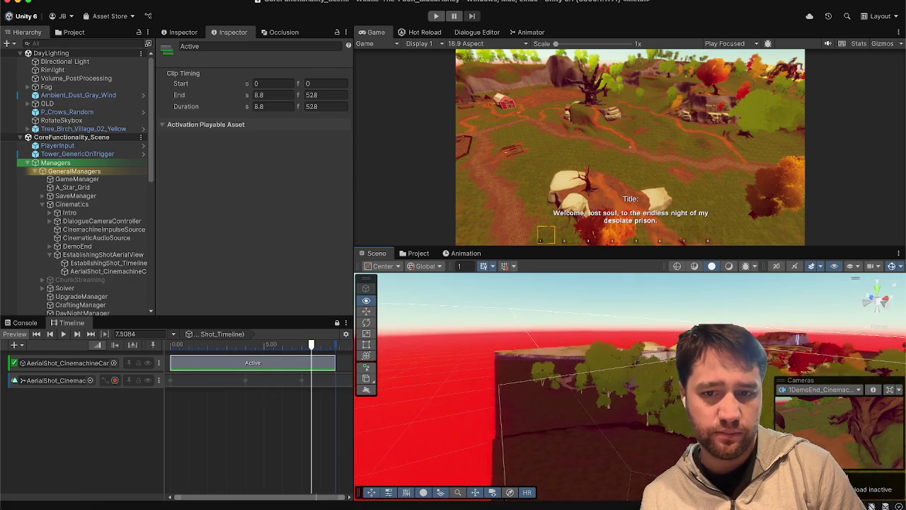
left_click_drag(678, 340, 680, 308)
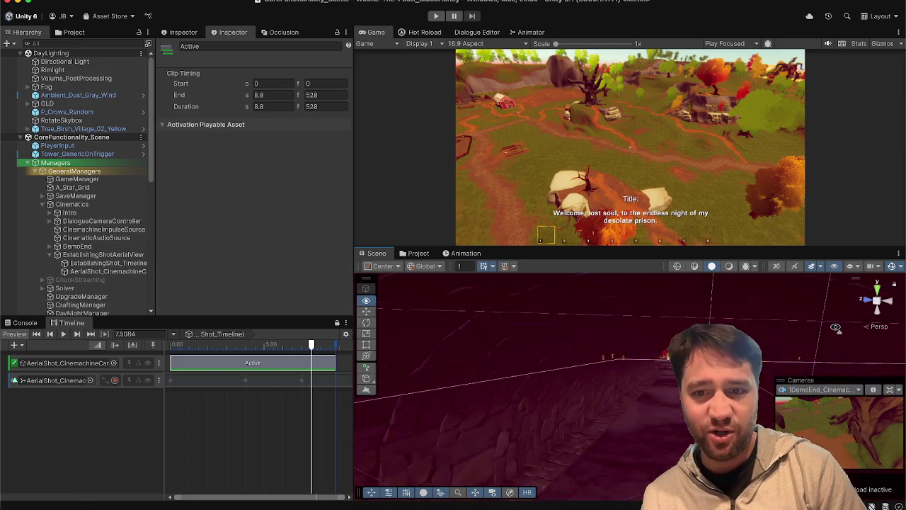
left_click_drag(820, 272, 799, 349)
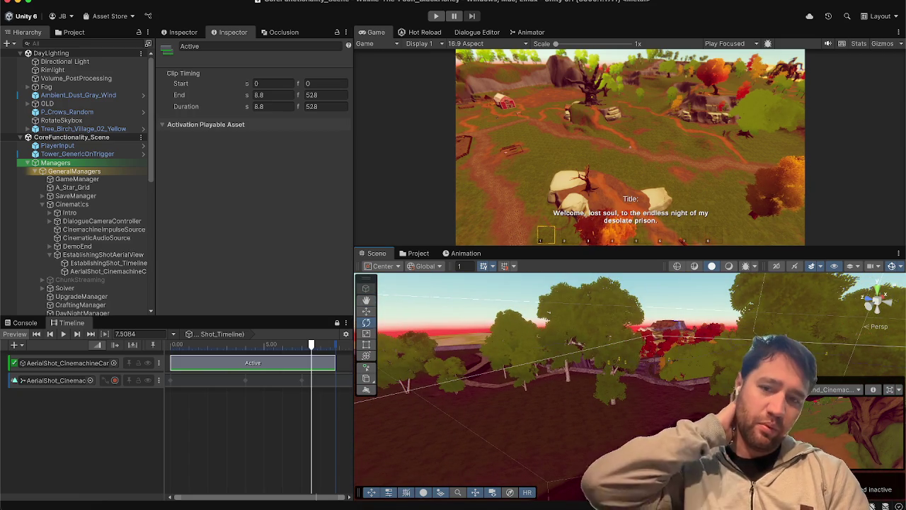
mouse_move(707, 367)
left_mouse_down()
mouse_move(611, 338)
mouse_move(597, 357)
mouse_move(741, 311)
mouse_move(844, 358)
mouse_move(671, 345)
left_mouse_up()
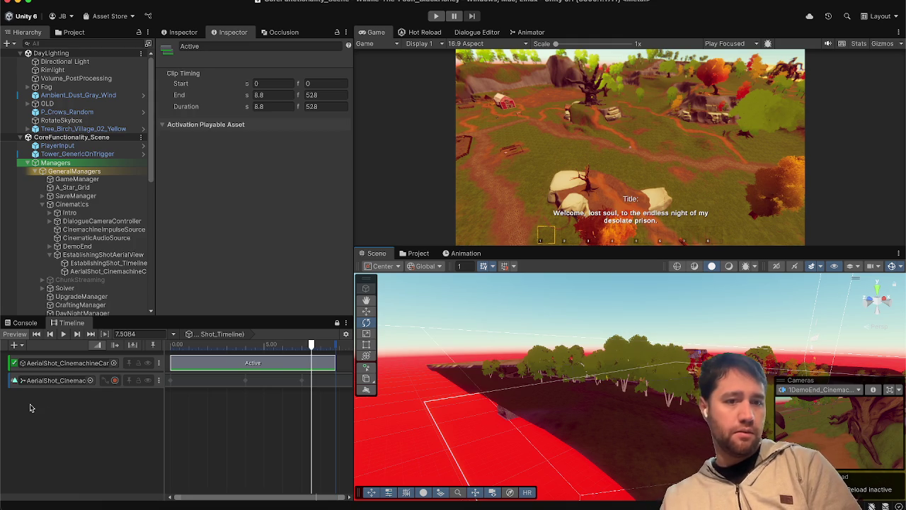
- Rewind and play the aerial shot, enlarging the Game view to watch it
left_click(134, 346)
left_click(66, 335)
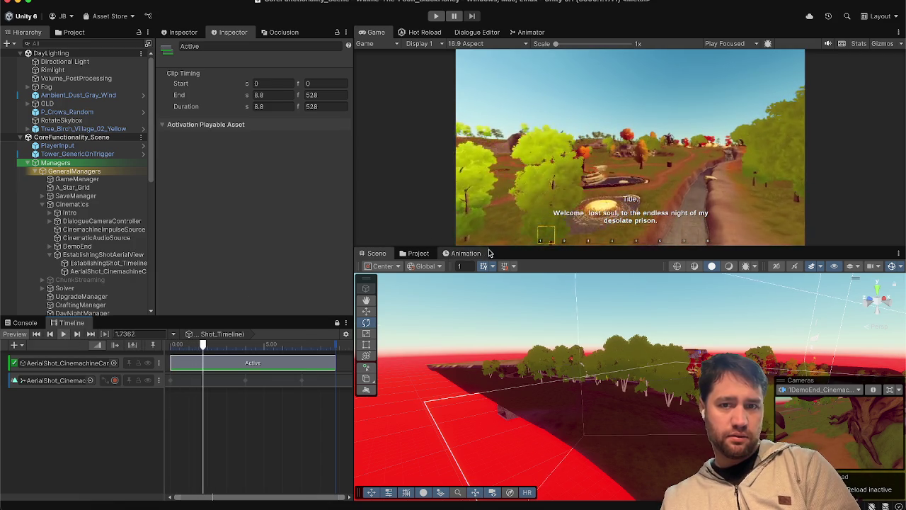
mouse_move(489, 249)
left_mouse_down()
mouse_move(539, 334)
mouse_move(575, 368)
left_mouse_up()
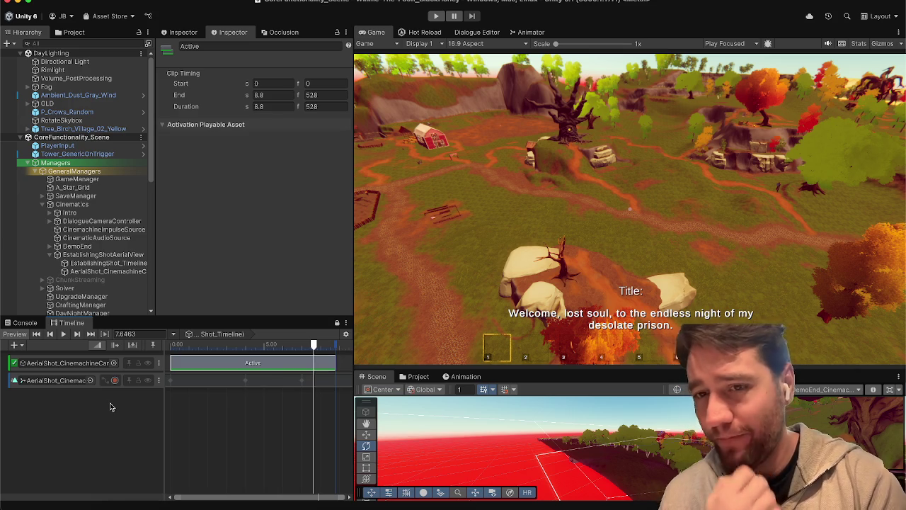
- Replay the shot, stop it, return the playhead to 0, and enlarge the Scene view again
left_click(164, 346)
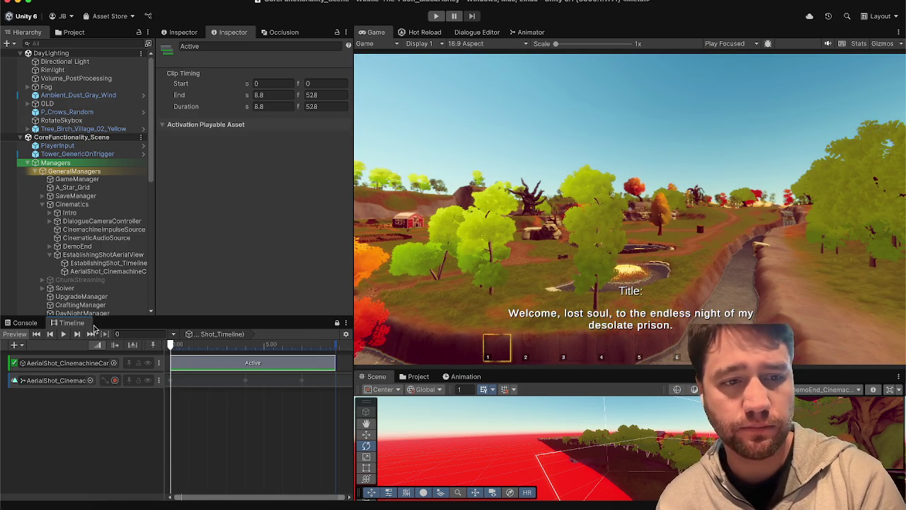
left_click(68, 336)
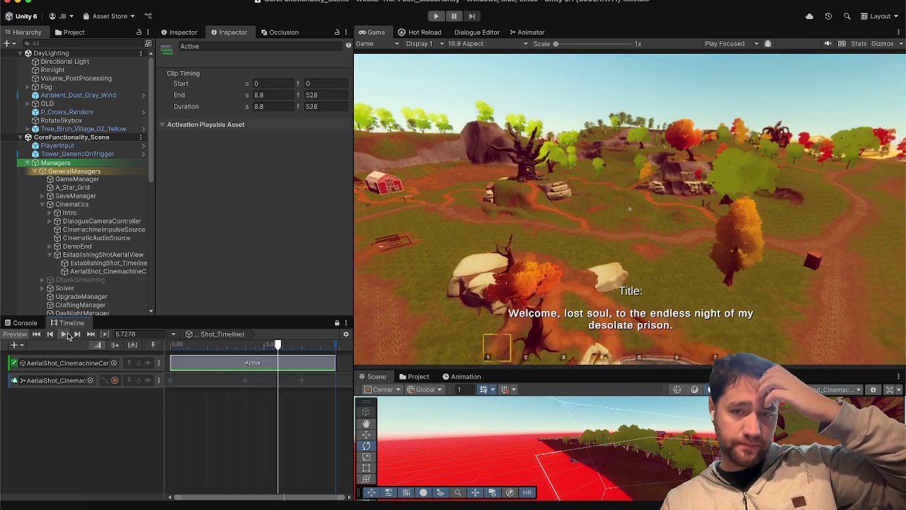
left_click(68, 335)
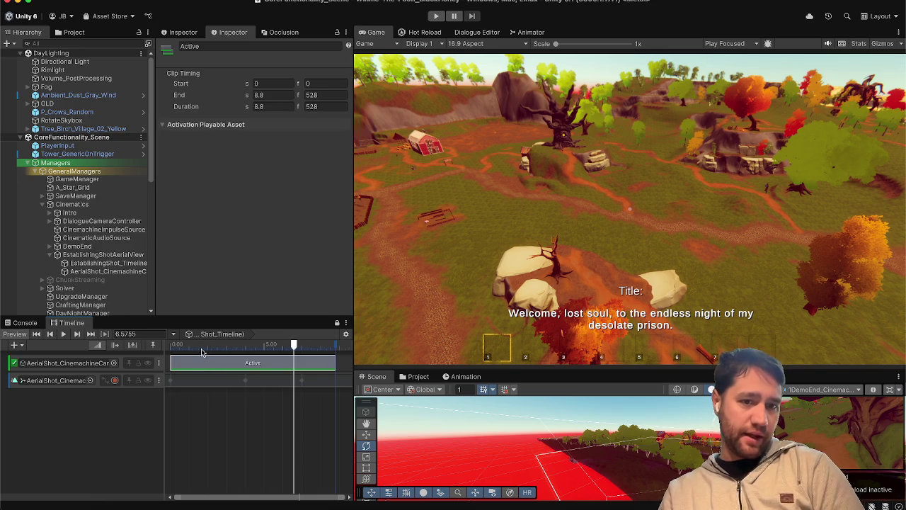
left_click_drag(202, 353, 172, 347)
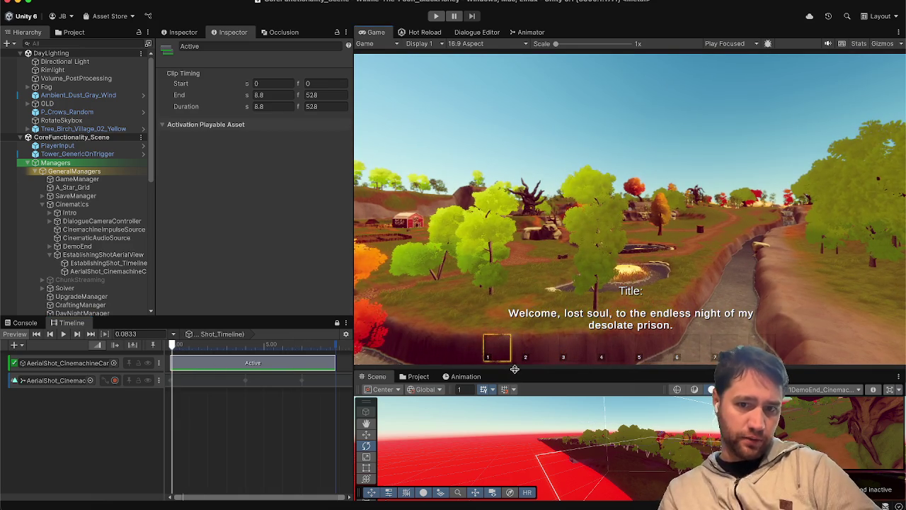
left_click_drag(515, 369, 652, 154)
mouse_move(596, 290)
left_mouse_down()
mouse_move(529, 325)
mouse_move(522, 257)
mouse_move(632, 253)
mouse_move(613, 264)
left_mouse_up()
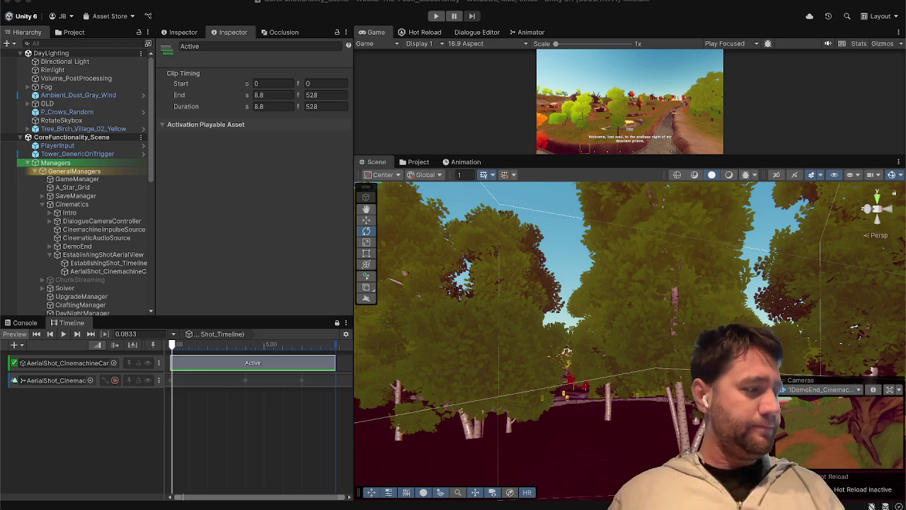
- Switch to the Move tool (W) and fly the Scene view down over the red and orange autumn trees
key("w")
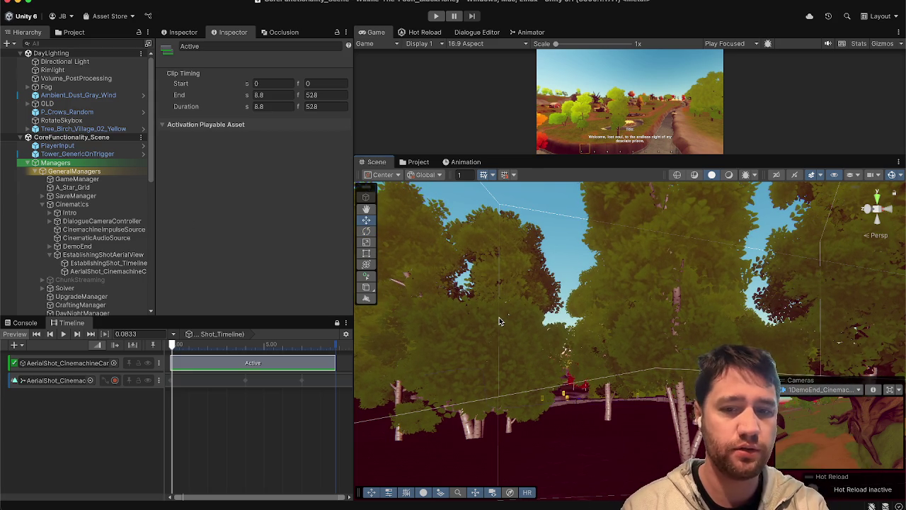
mouse_move(498, 318)
left_mouse_down()
mouse_move(495, 303)
mouse_move(672, 388)
left_mouse_up()
left_click_drag(512, 401, 543, 464)
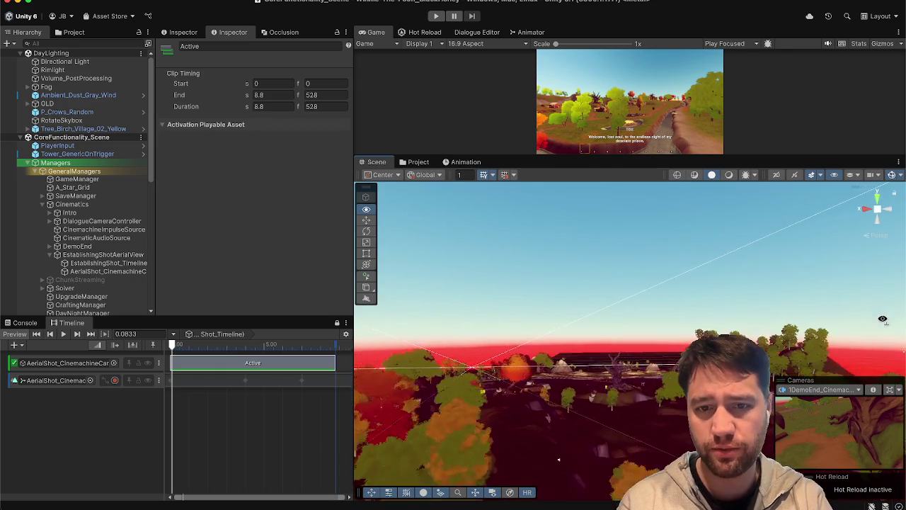
mouse_move(878, 327)
left_mouse_down()
mouse_move(903, 415)
mouse_move(843, 400)
mouse_move(812, 352)
mouse_move(809, 335)
mouse_move(820, 334)
mouse_move(423, 413)
mouse_move(400, 357)
mouse_move(398, 324)
mouse_move(369, 311)
mouse_move(262, 320)
mouse_move(319, 294)
mouse_move(567, 291)
left_mouse_up()
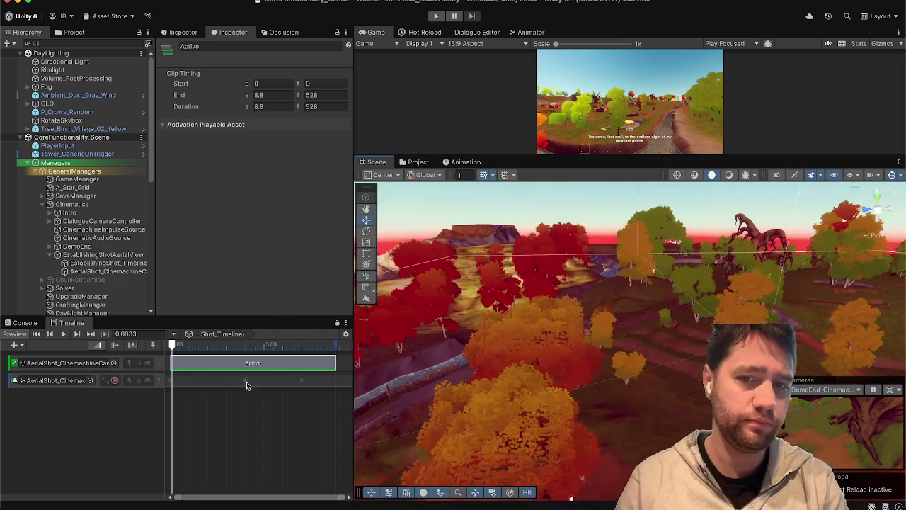
- Review the aerial camera's Active clip and animation track, scrubbing to about 4.17 s
right_click(249, 376)
left_click(67, 419)
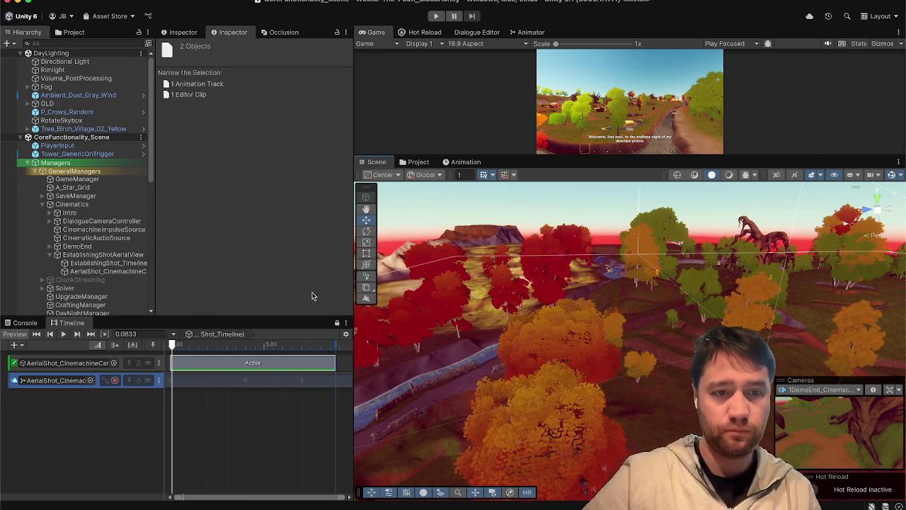
mouse_move(172, 344)
left_mouse_down()
mouse_move(251, 359)
mouse_move(308, 356)
mouse_move(114, 336)
left_mouse_up()
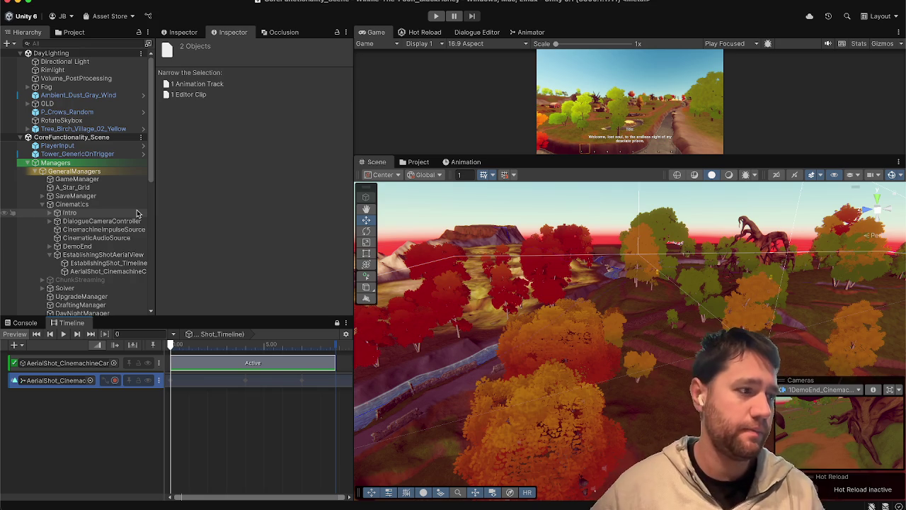
- Paste a copy of BikeParent from Intro > BikeOpening under EstablishingShotAerialView
left_click(58, 212)
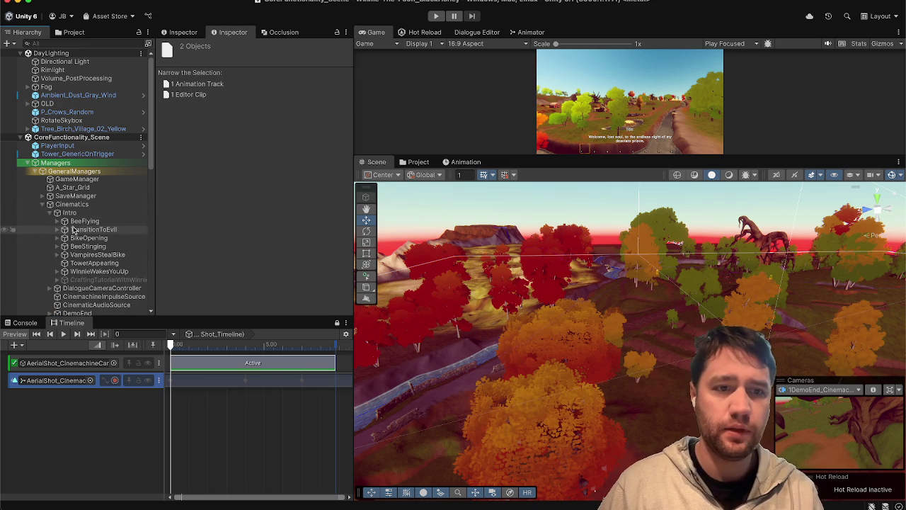
left_click(58, 238)
left_click(88, 246)
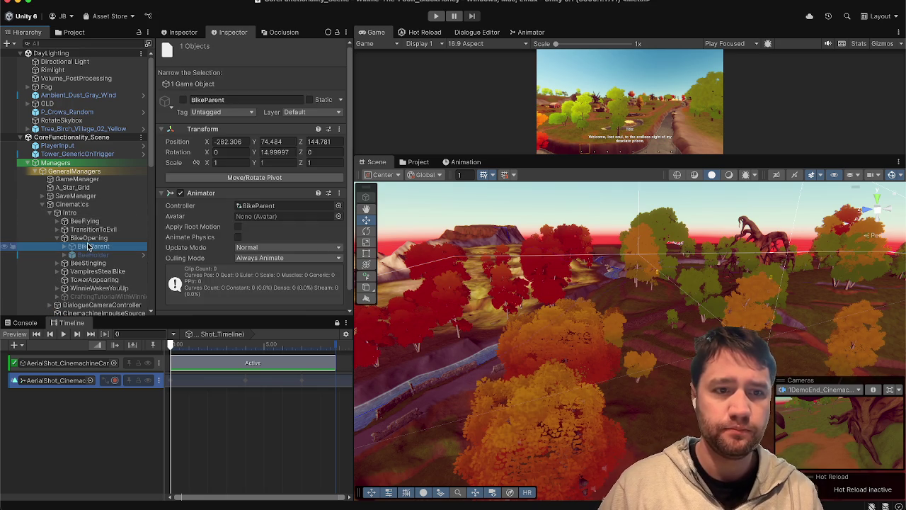
scroll(160, 258, "down", 1)
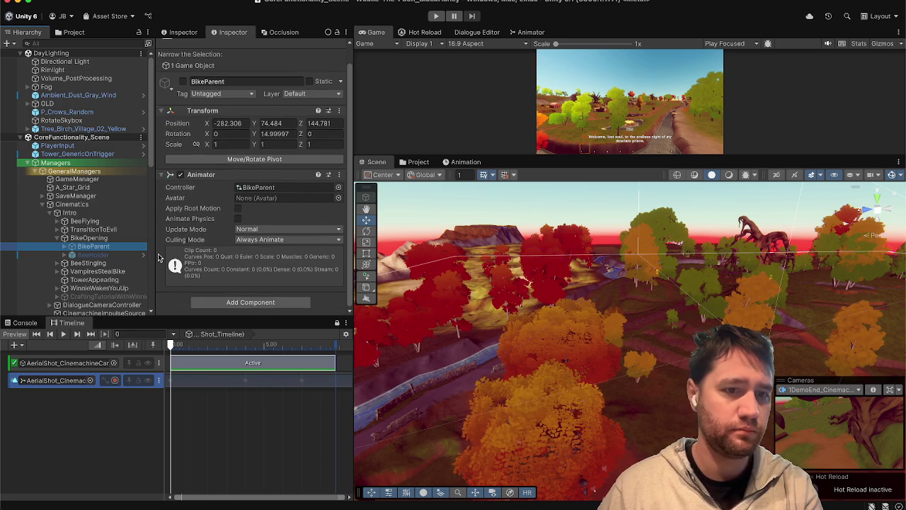
scroll(107, 246, "down", 5)
left_click(108, 238)
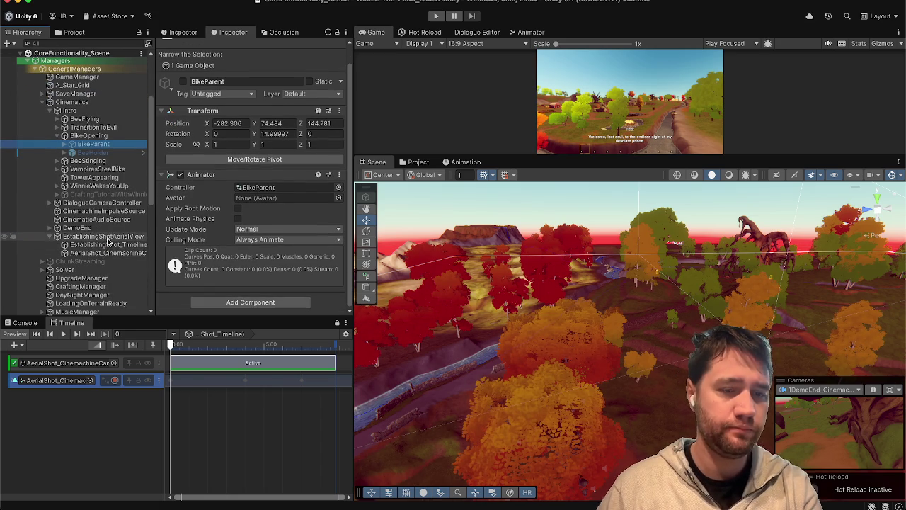
key("ctrl+shift+v")
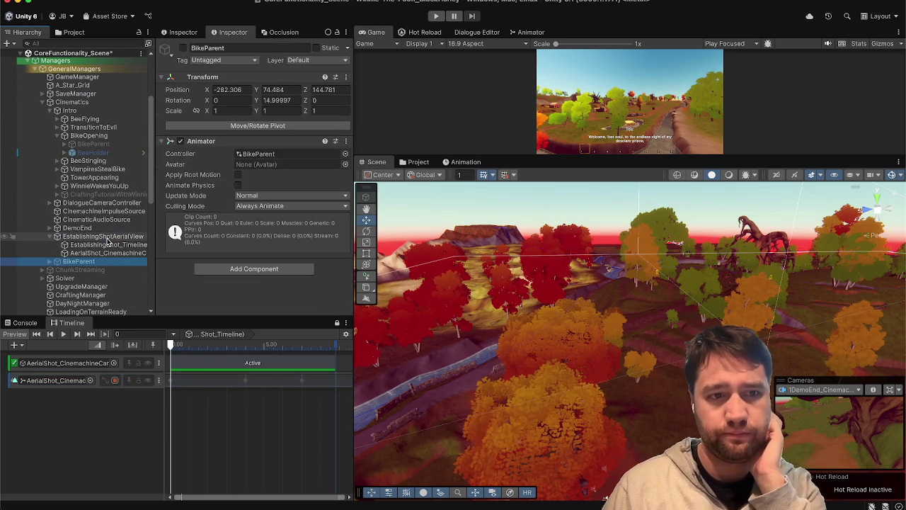
left_click_drag(95, 261, 99, 240)
- Expand the copied BikeParent to inspect RidingBikeIntro, the BikeIntro Cinemachine camera and the rider
left_click(61, 263)
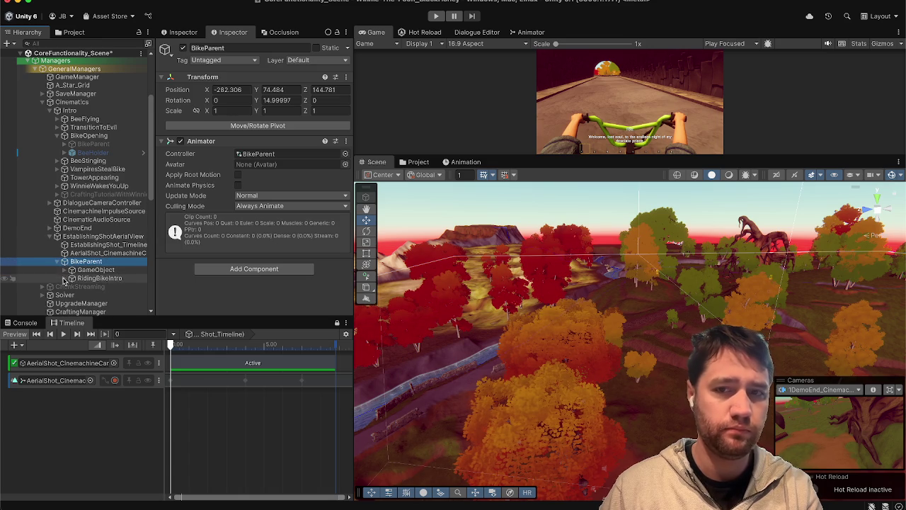
left_click(71, 278)
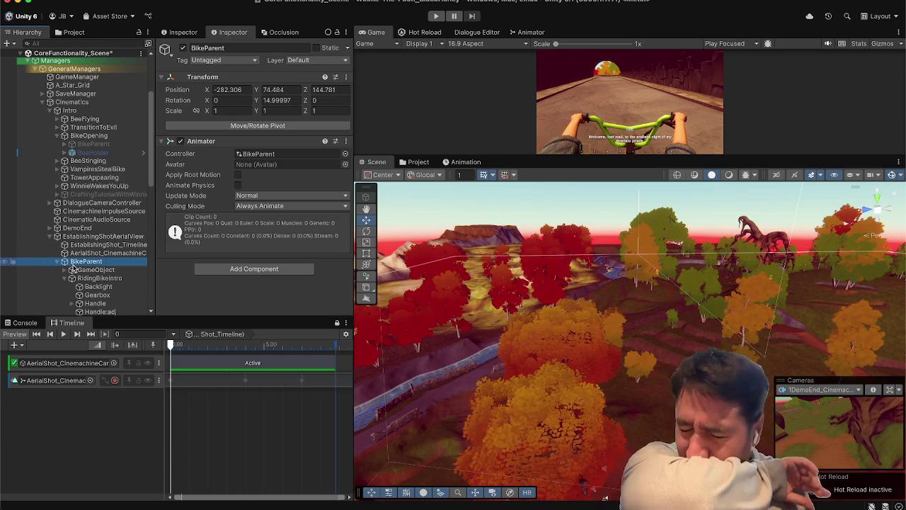
scroll(73, 269, "down", 3)
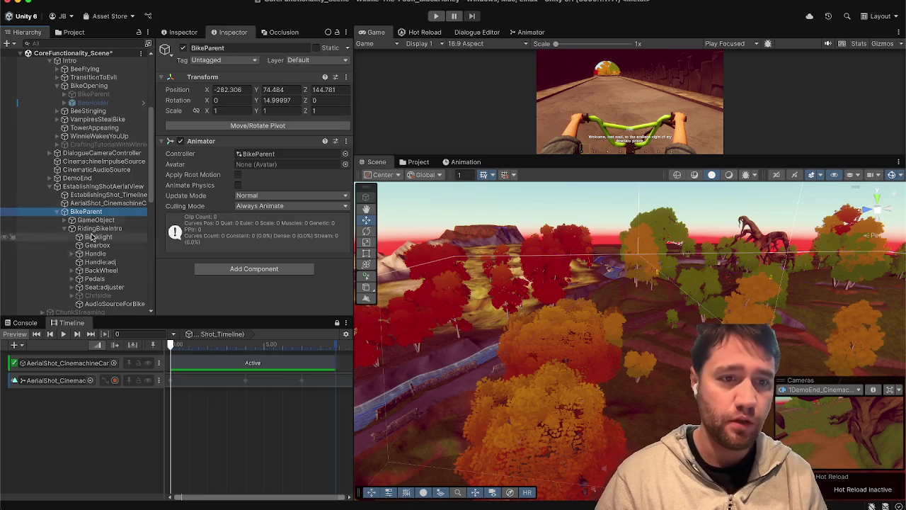
left_click(71, 220)
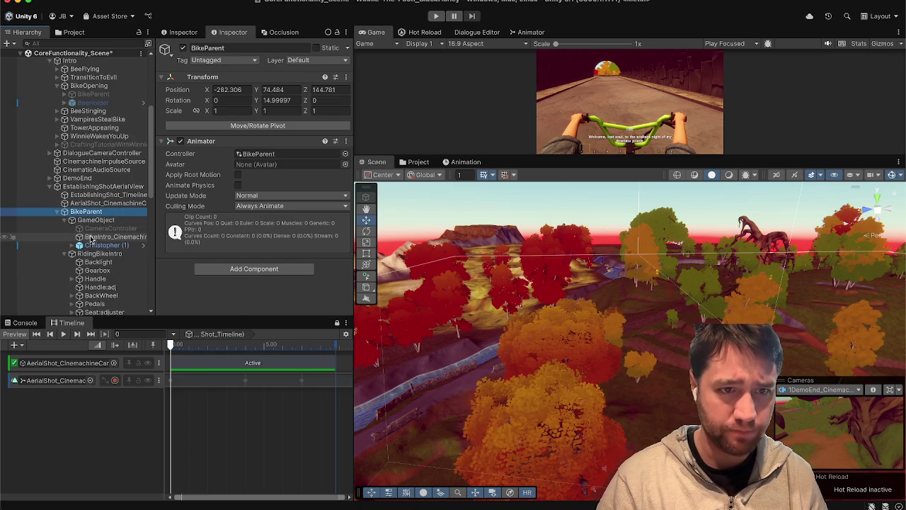
left_click(90, 237)
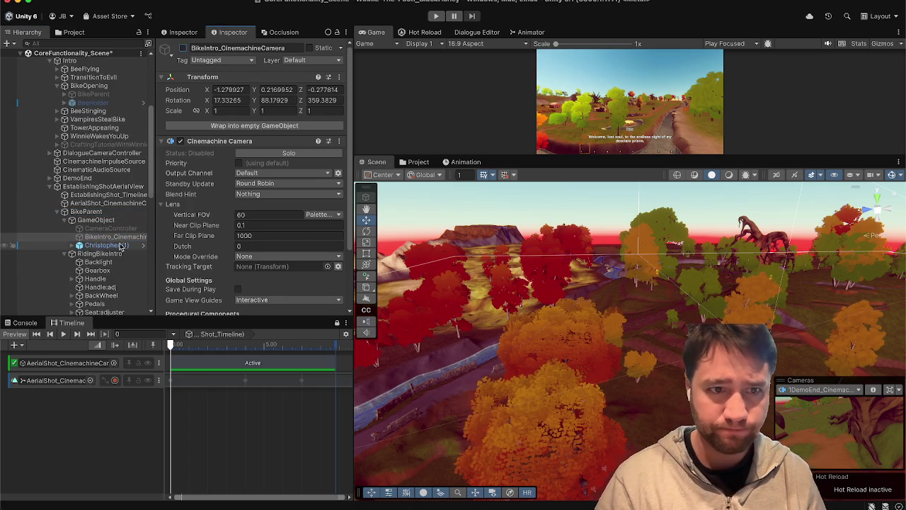
left_click(107, 220)
left_click(89, 212)
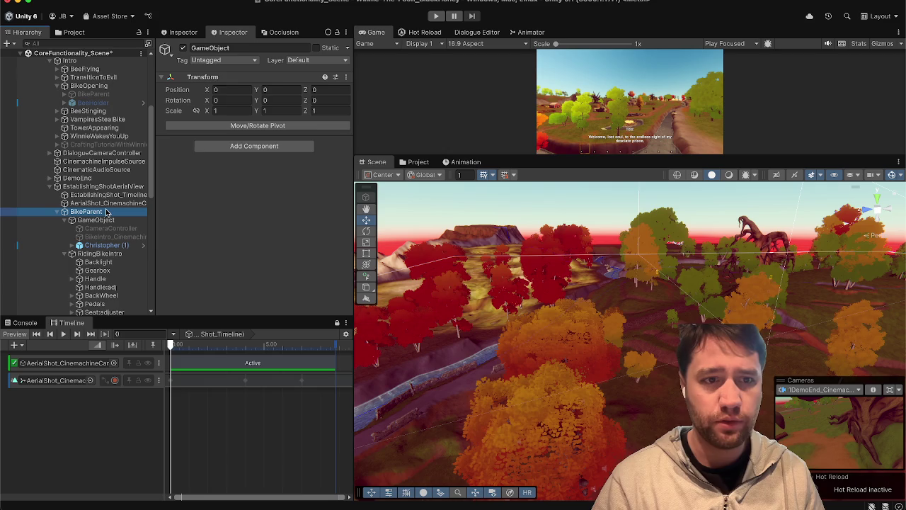
- Frame the BikeParent copy and move it up and closer, to about (-284, 94.3, 58.5)
key("f")
mouse_move(523, 279)
left_mouse_down()
mouse_move(414, 320)
mouse_move(476, 344)
left_mouse_up()
mouse_move(586, 297)
left_mouse_down()
mouse_move(581, 260)
mouse_move(608, 352)
mouse_move(650, 397)
mouse_move(660, 432)
mouse_move(550, 413)
mouse_move(535, 460)
mouse_move(537, 433)
left_mouse_up()
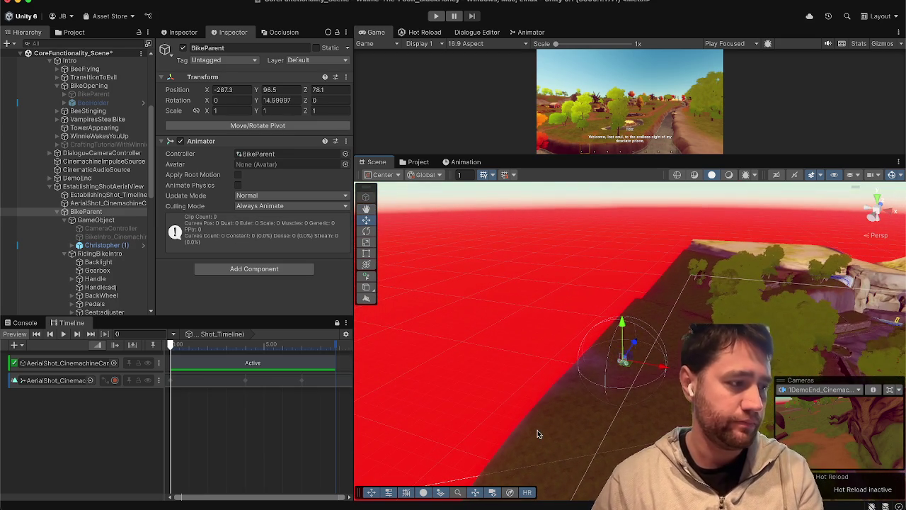
left_click_drag(627, 373, 610, 446)
- Switch to the Rotate tool and reframe the bike, viewing it from the rear
key("e")
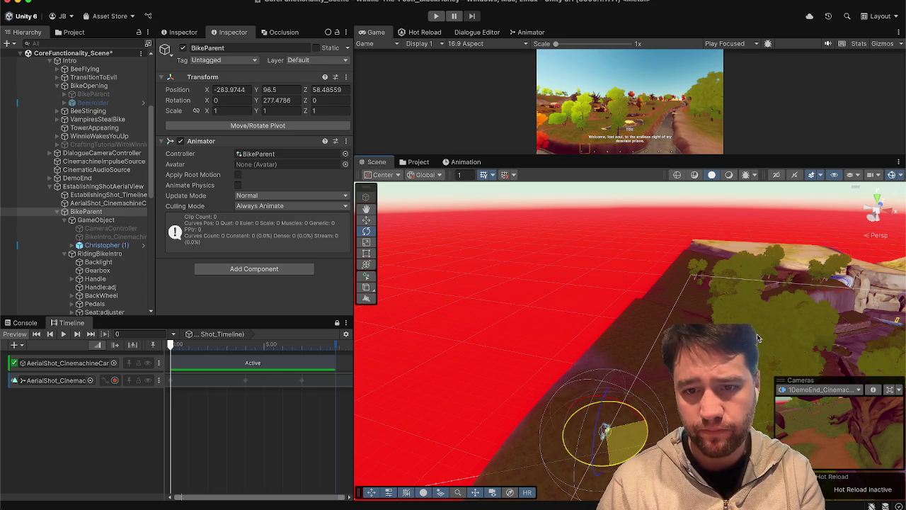
left_click_drag(579, 476, 588, 492)
key("f")
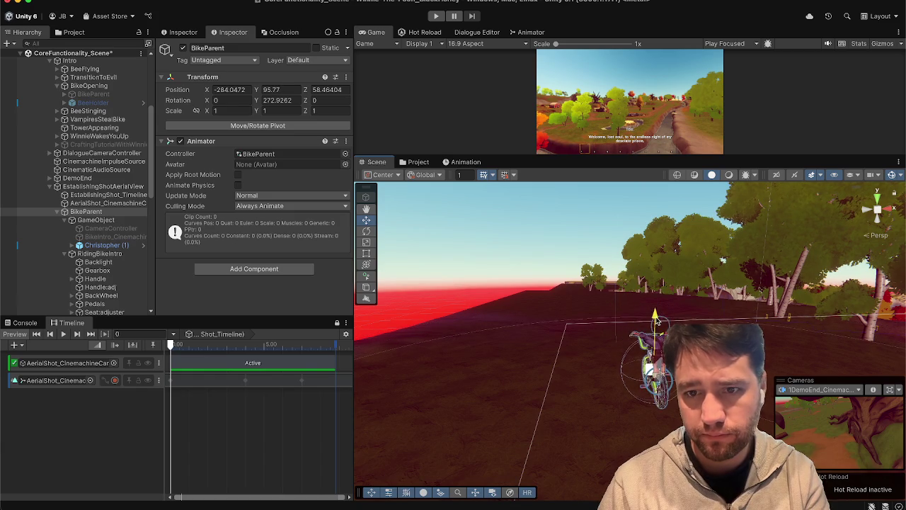
key("f")
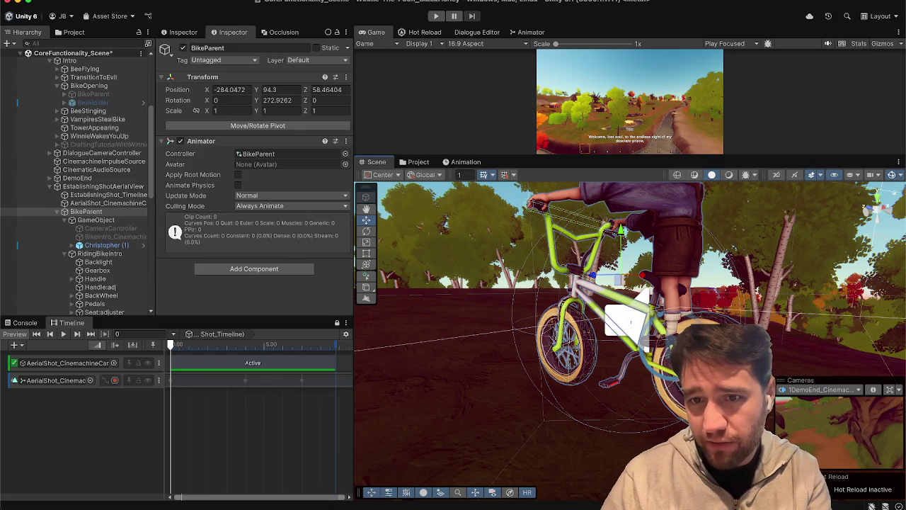
left_click_drag(623, 325, 494, 328)
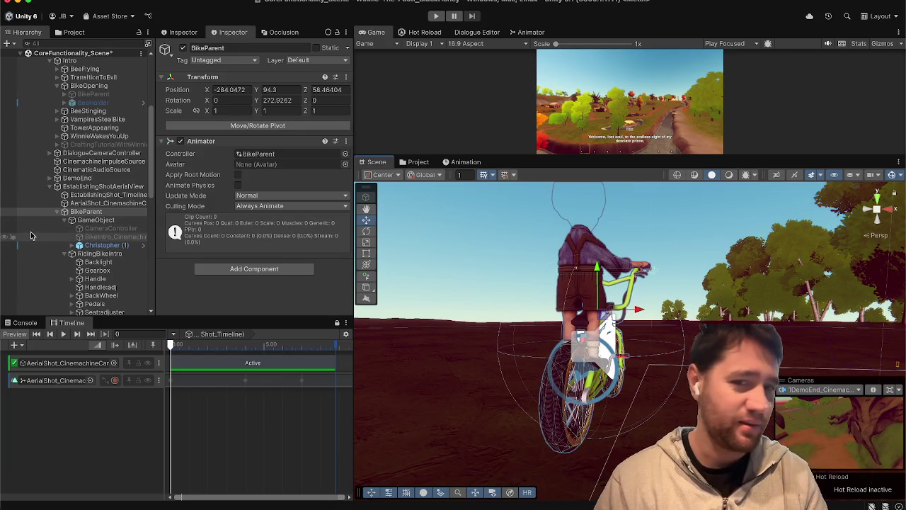
- Expand the Christopher (1) rider and look over its Hair, Face and UpperTeeth meshes
scroll(110, 231, "down", 3)
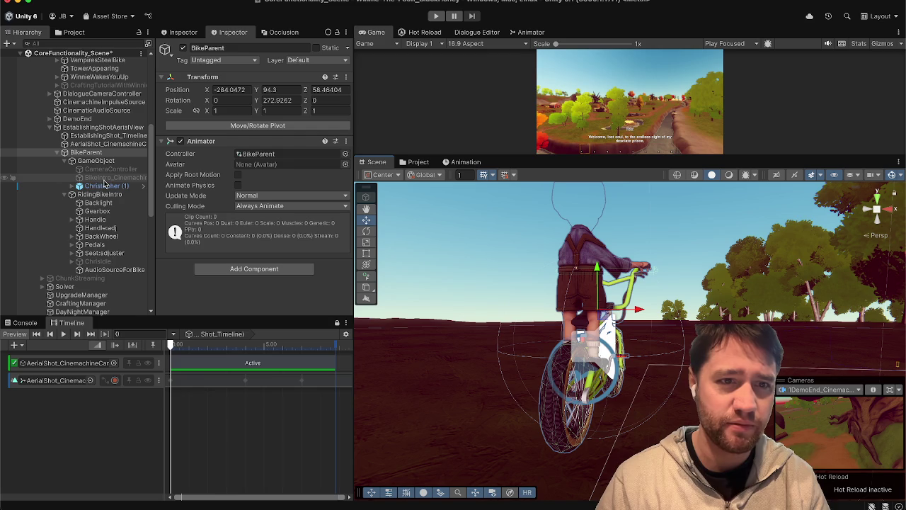
left_click(74, 188)
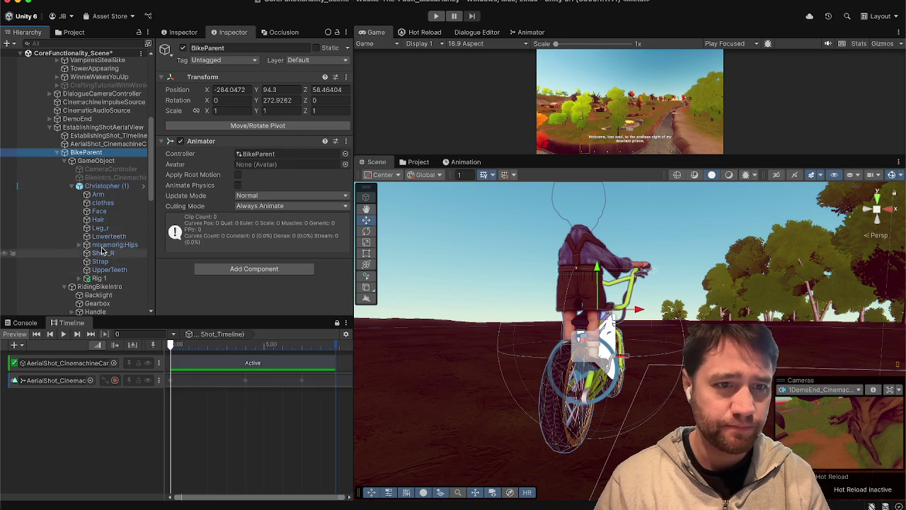
left_click(95, 221)
left_click(99, 211)
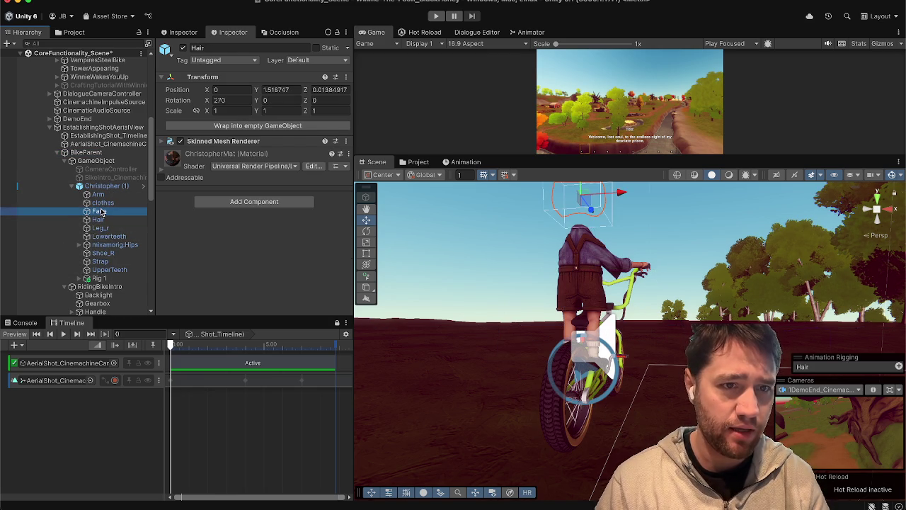
left_click(106, 270)
- Expand the mixamorig skeleton through Hips, Spine and Spine2 down to the Neck bone
left_click(80, 245)
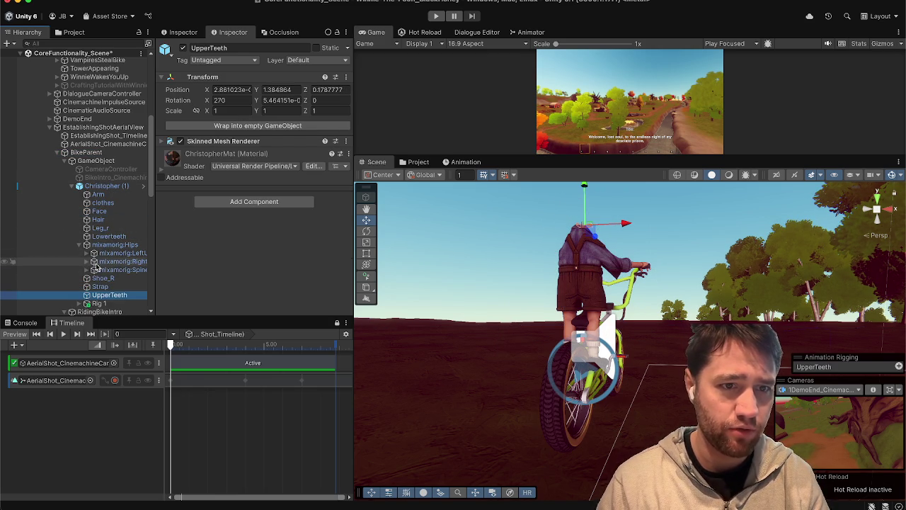
left_click(87, 271)
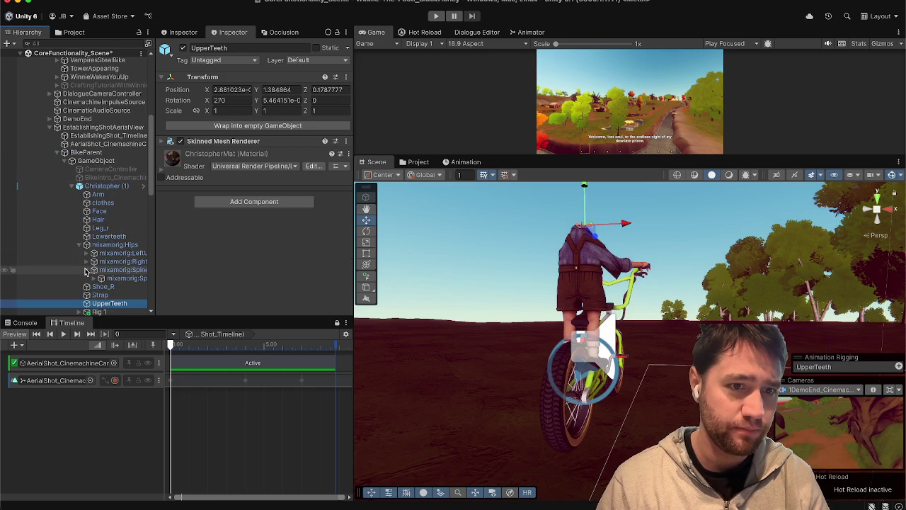
left_click(94, 279)
left_click_drag(154, 288, 221, 283)
scroll(106, 212, "down", 5)
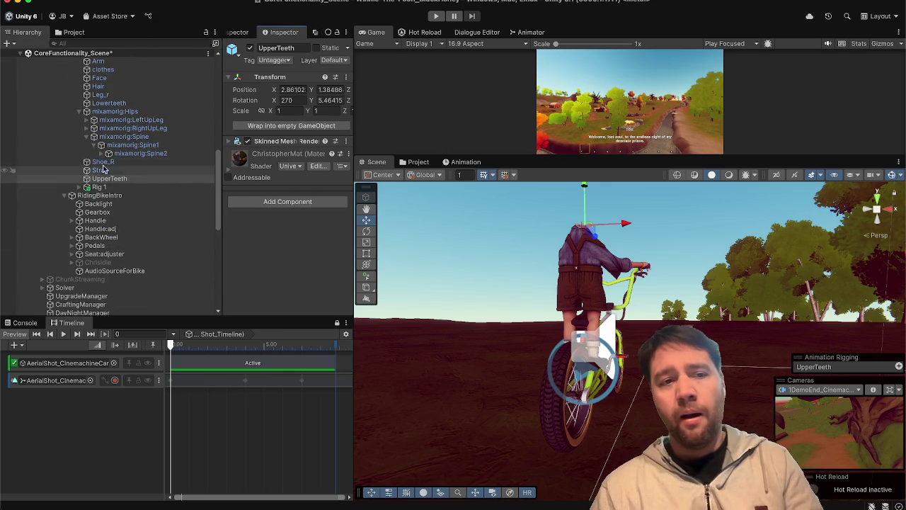
left_click(109, 153)
left_click(118, 170)
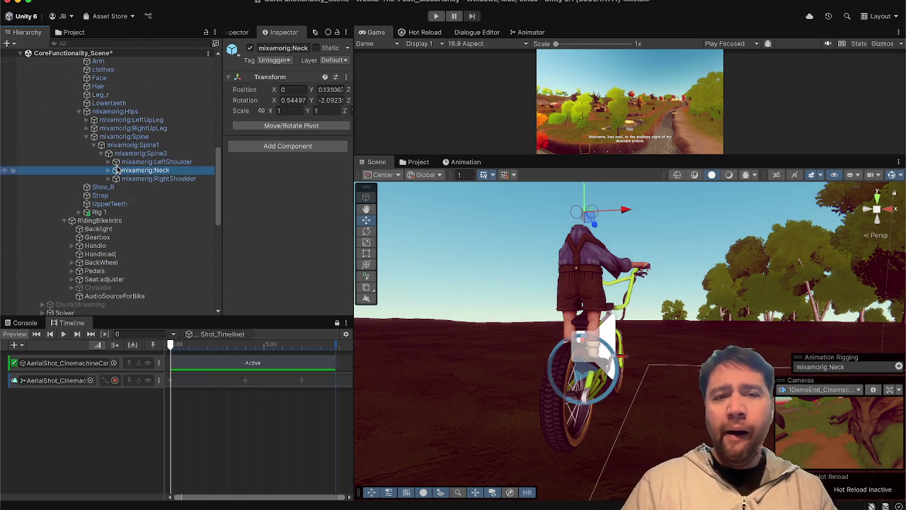
- Return to the Hair mesh and expand its Skinned Mesh Renderer to reach Cast Shadows
key("Down")
key("Down")
key("Down")
key("Up")
key("Up")
key("Up")
key("Up")
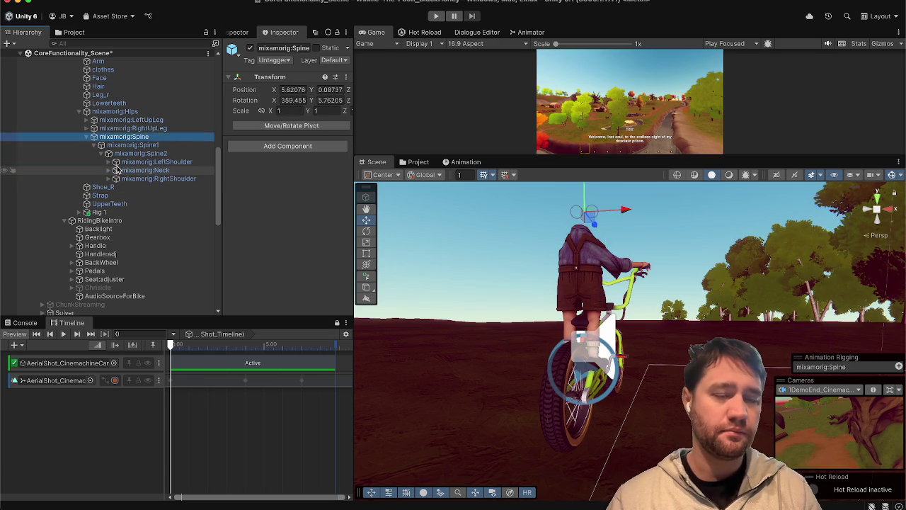
key("Up")
key("Up")
key("Up")
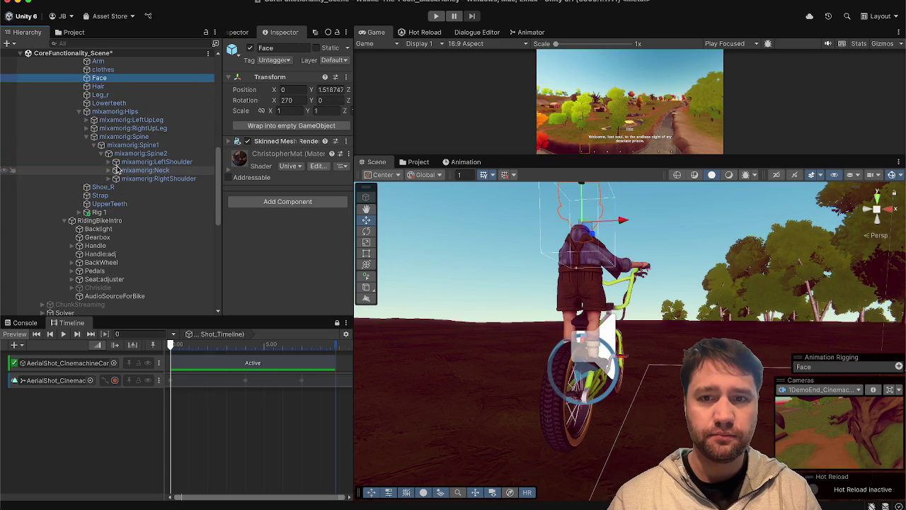
key("Down")
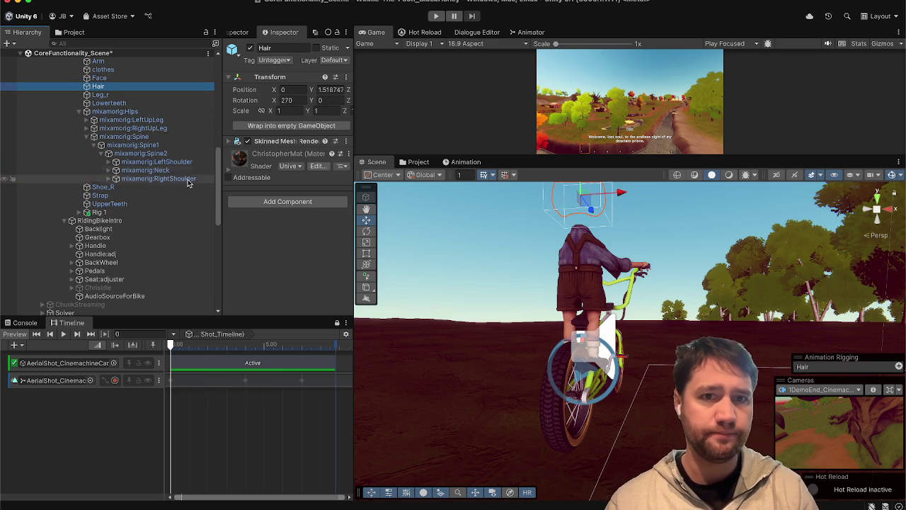
left_click(279, 142)
scroll(280, 248, "down", 5)
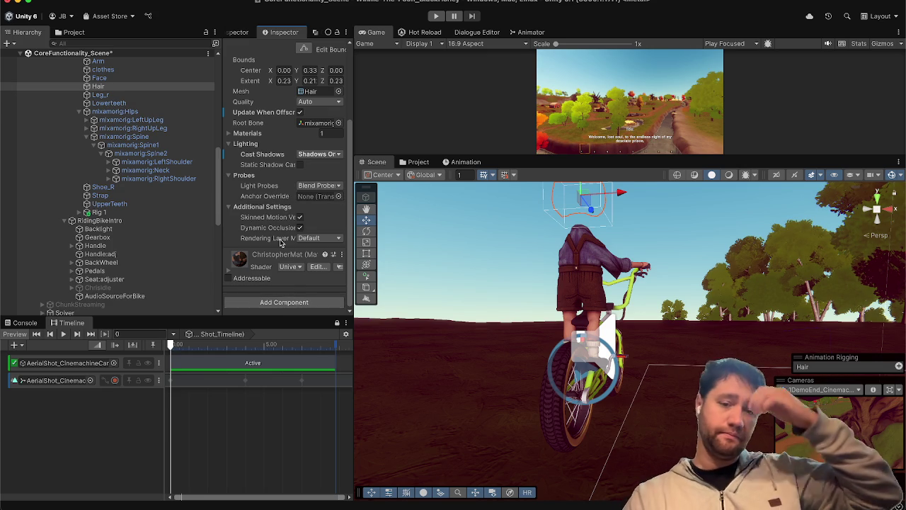
- Widen the panels and set the Face mesh's Cast Shadows from Shadows Only to On
scroll(319, 234, "up", 5)
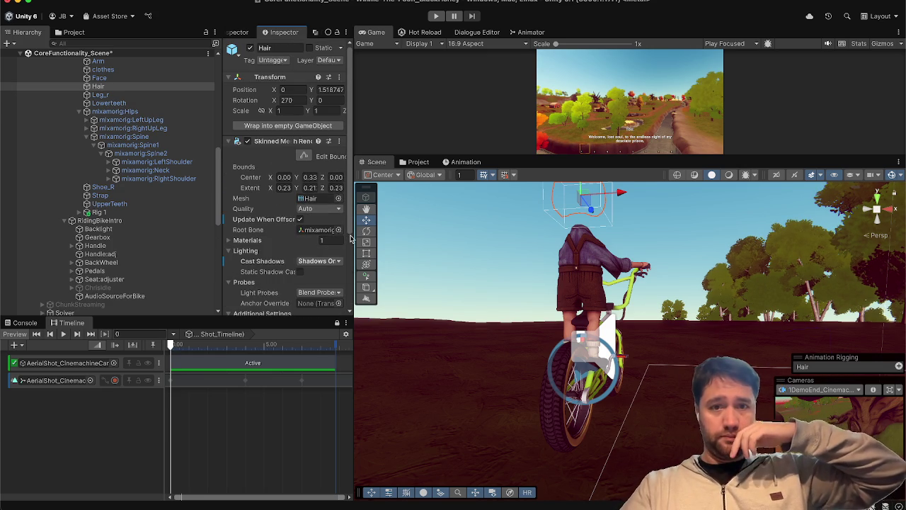
left_click_drag(354, 238, 386, 238)
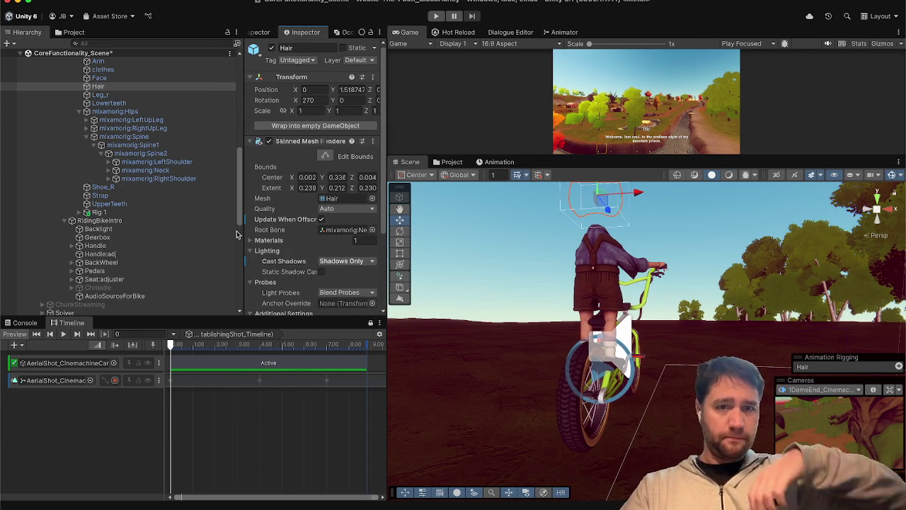
left_click_drag(242, 233, 216, 227)
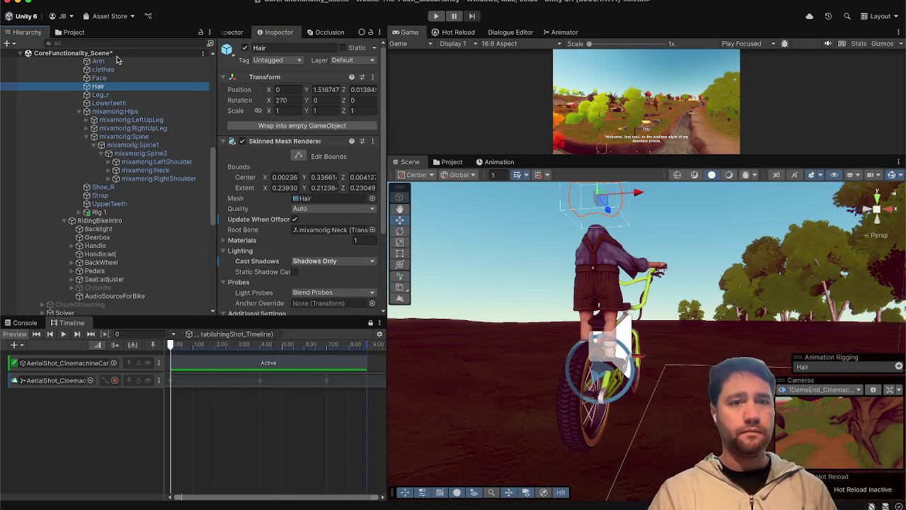
left_click(106, 77)
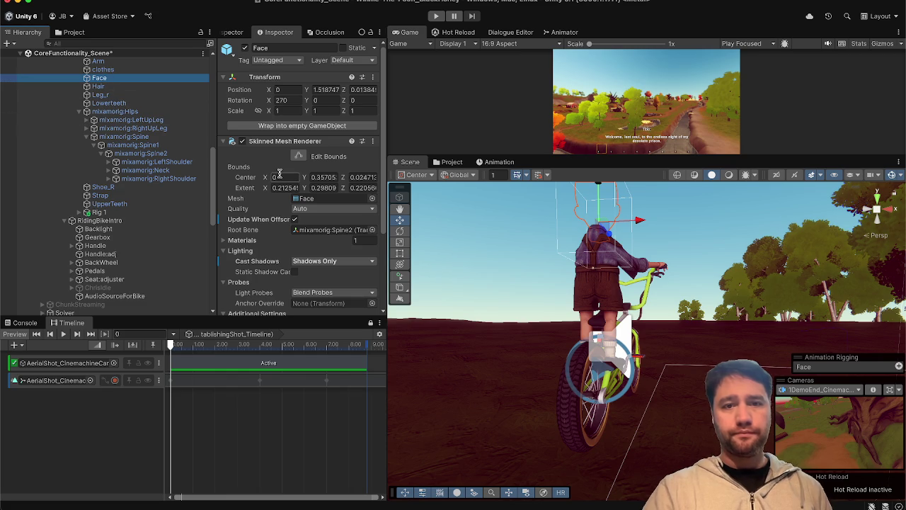
scroll(280, 174, "down", 5)
left_click(320, 154)
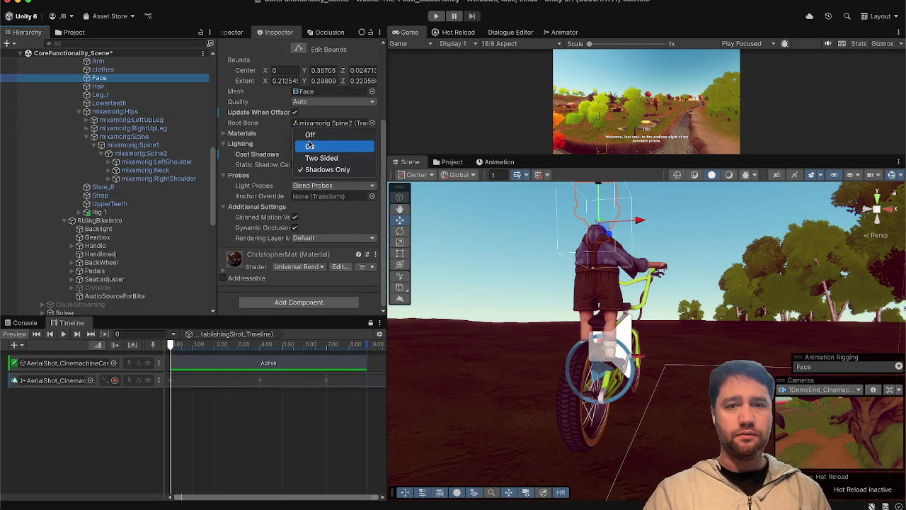
left_click(310, 146)
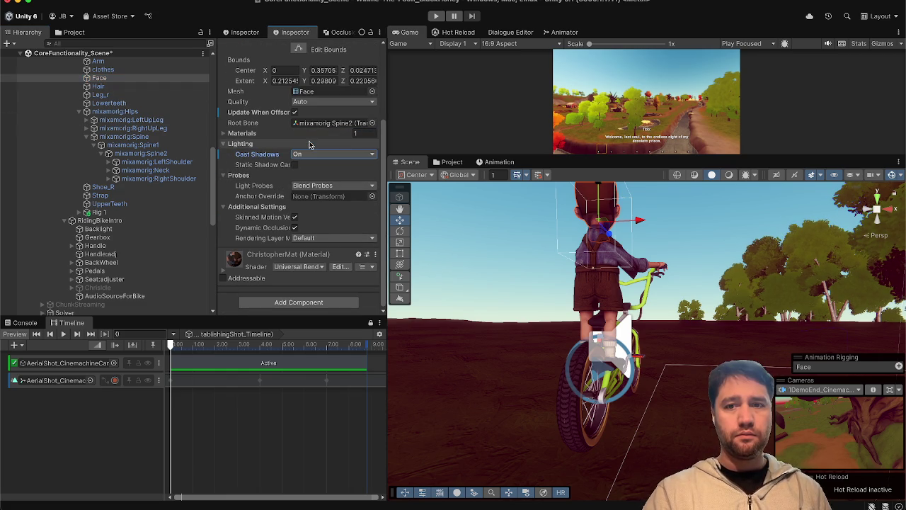
- Set the Hair mesh's Cast Shadows from Shadows Only to On as well
left_click(118, 87)
left_click(354, 157)
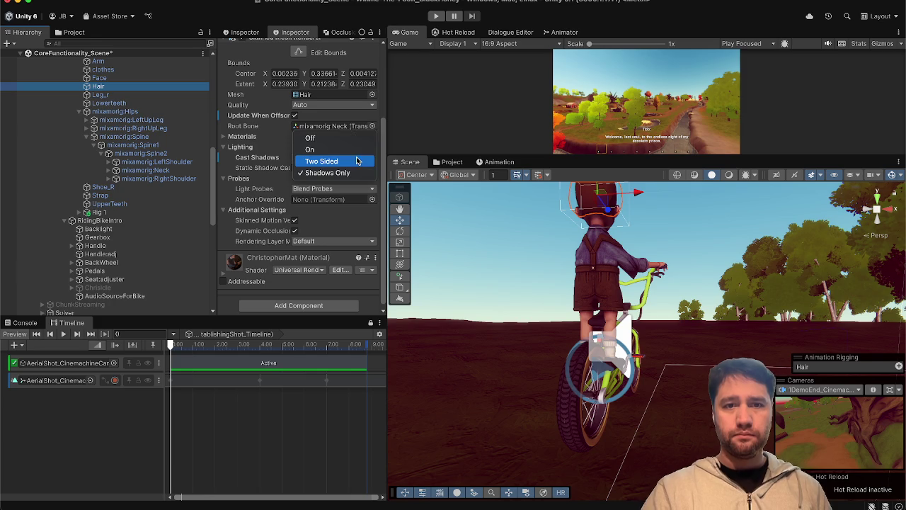
left_click(311, 147)
scroll(148, 117, "up", 3)
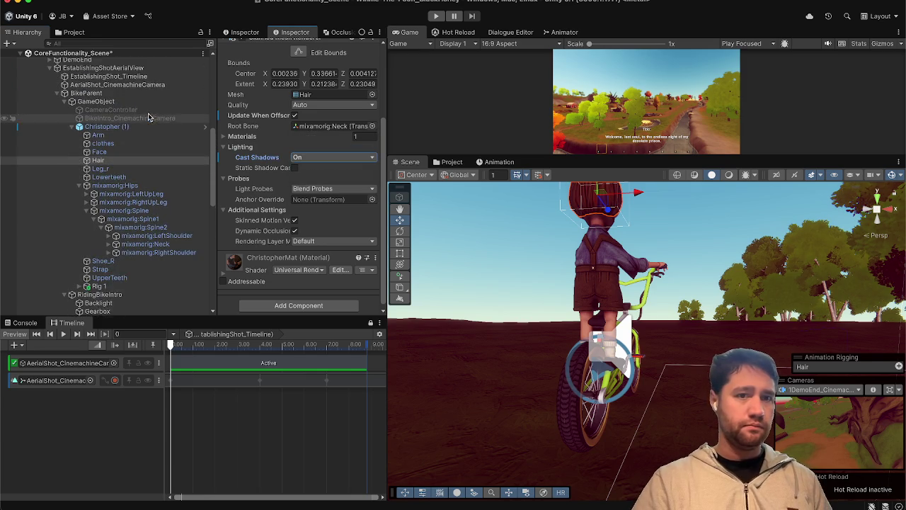
right_click(118, 131)
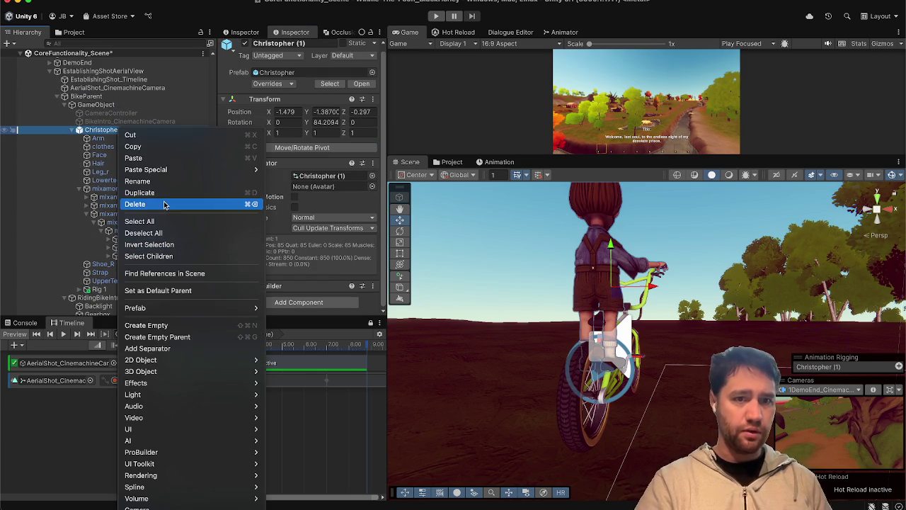
- Unpack the Christopher (1) prefab instance and pull the Scene view back from the rider
mouse_move(170, 310)
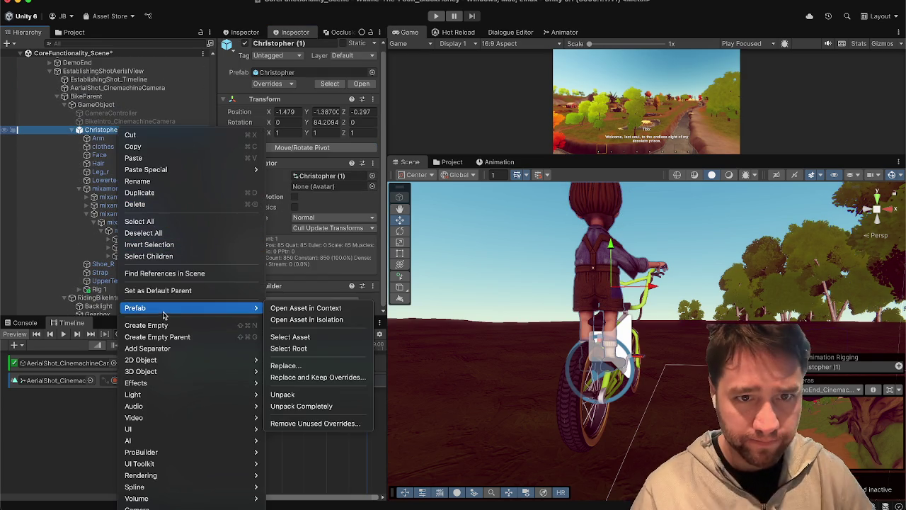
left_click(283, 394)
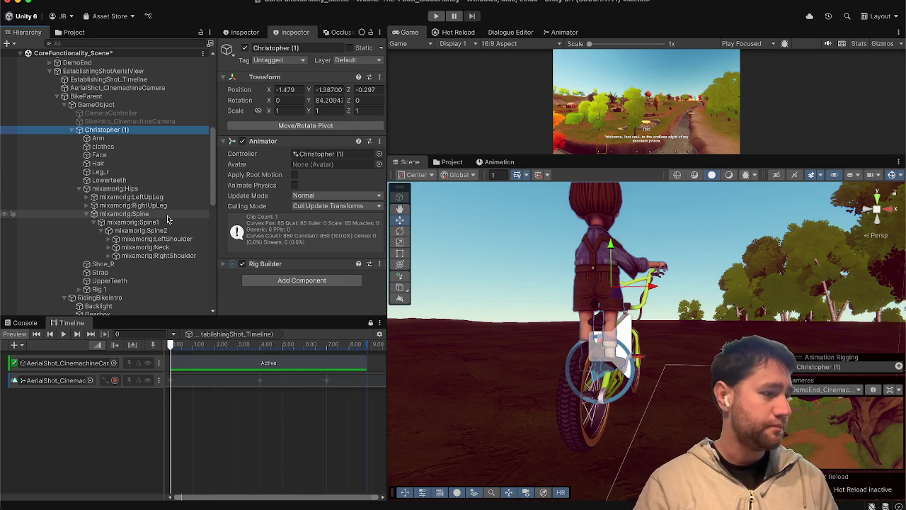
scroll(168, 220, "up", 3)
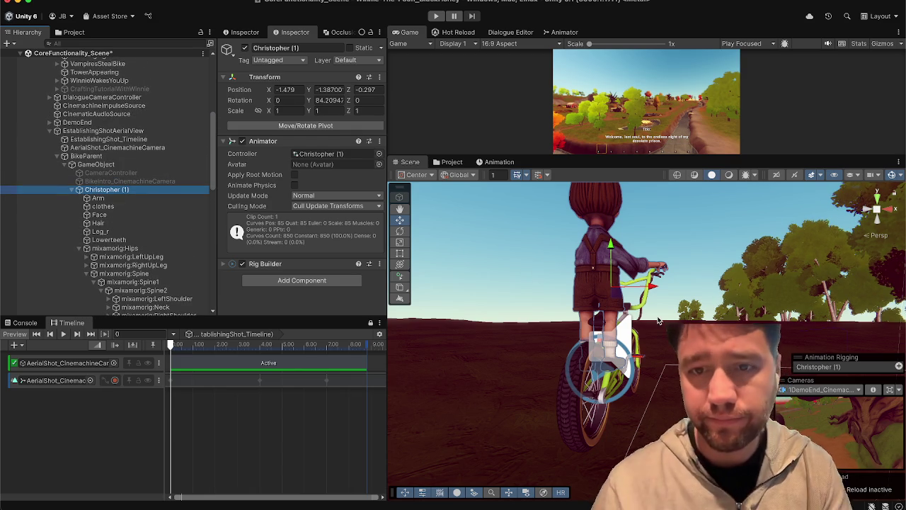
mouse_move(627, 263)
left_mouse_down()
mouse_move(538, 265)
mouse_move(312, 328)
left_mouse_up()
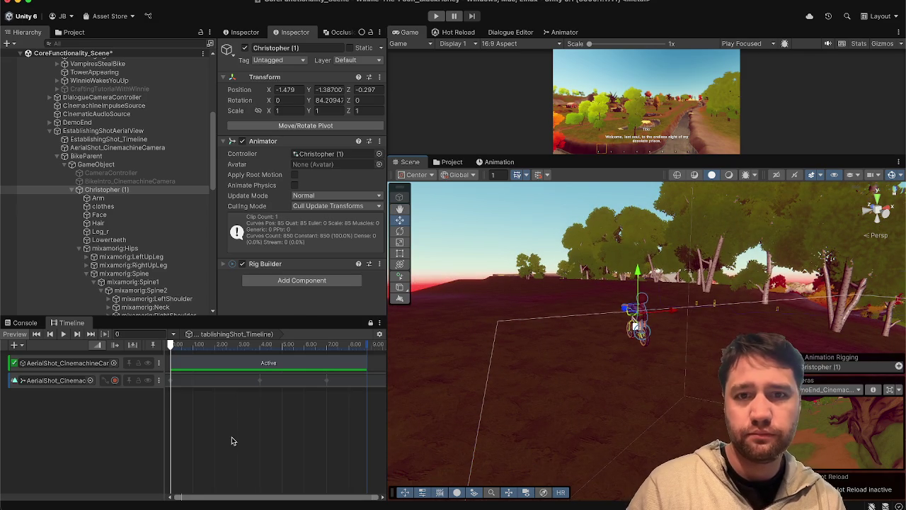
scroll(107, 230, "down", 3)
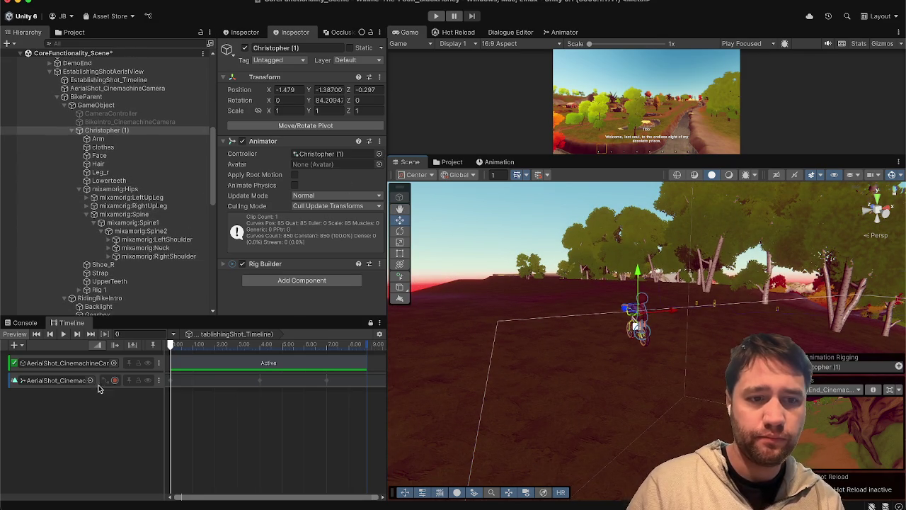
- Clear the selection and focus the Hierarchy search field to filter for bike
left_click(84, 417)
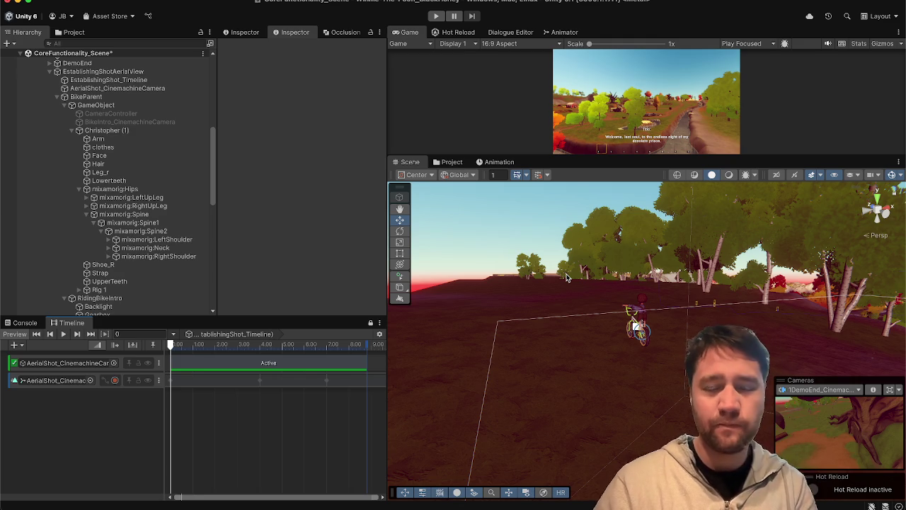
scroll(64, 109, "down", 10)
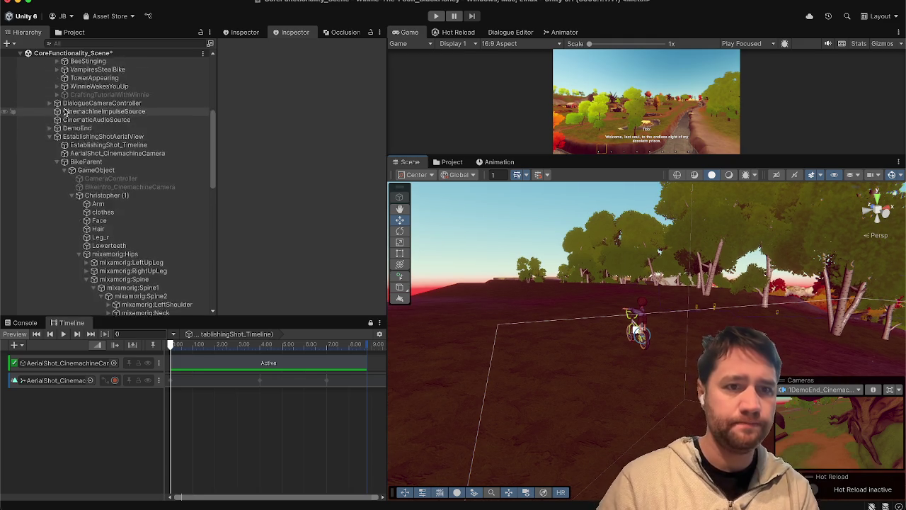
scroll(64, 110, "down", 5)
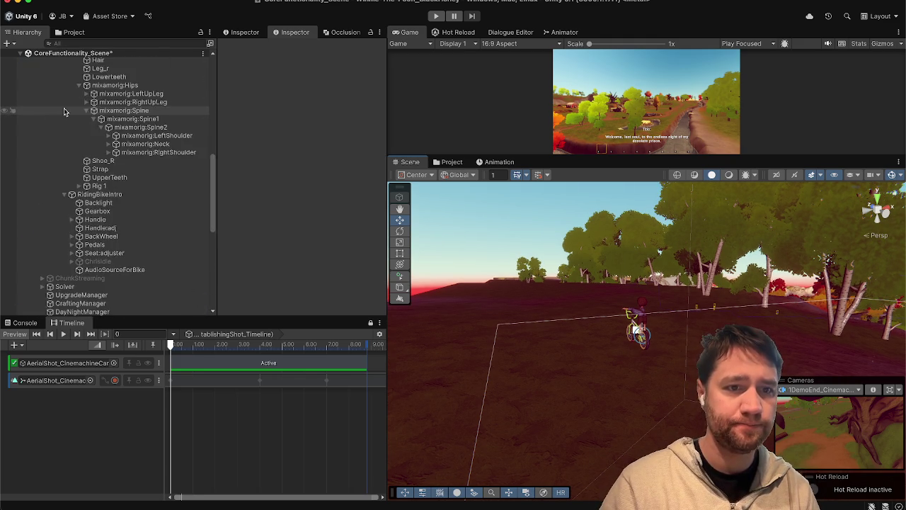
left_click(85, 43)
type("bike")
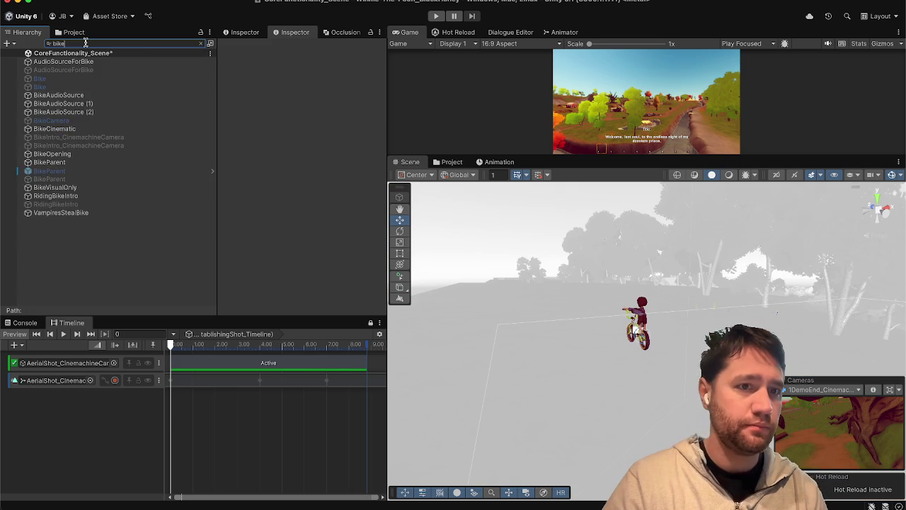
- Pick the game's BikeParent from the bike search results and parent it under EstablishingShotAerialView
left_click(59, 171)
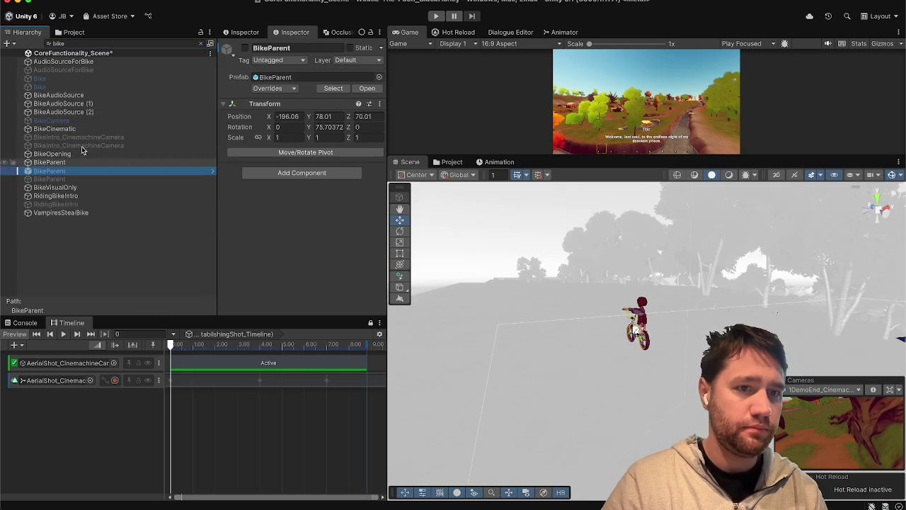
left_click(201, 44)
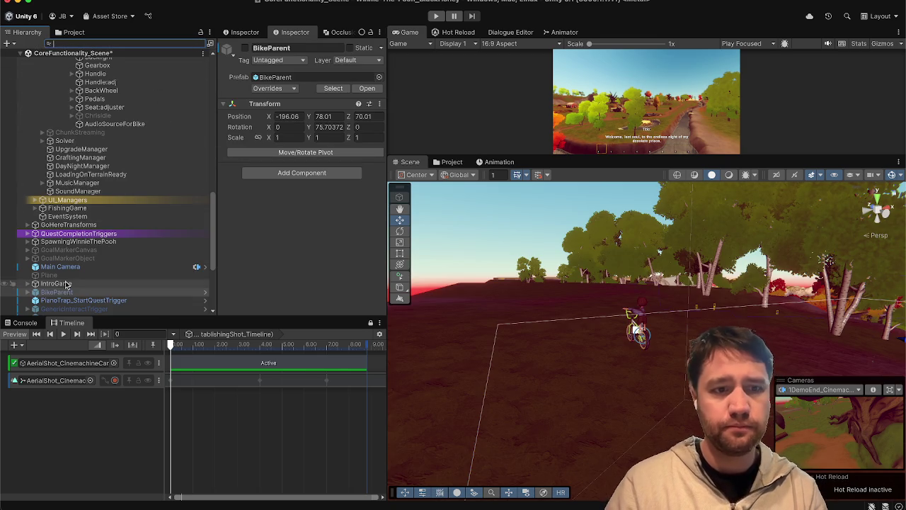
scroll(71, 269, "down", 5)
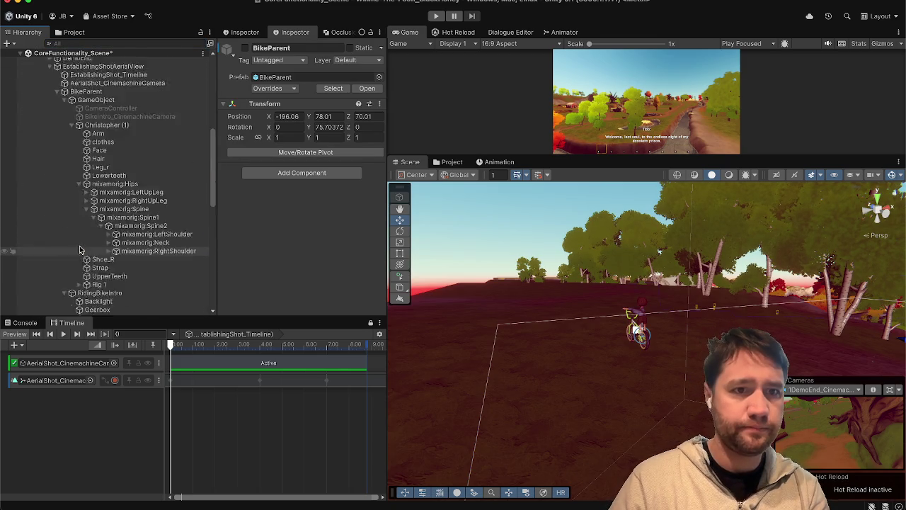
scroll(80, 249, "up", 1)
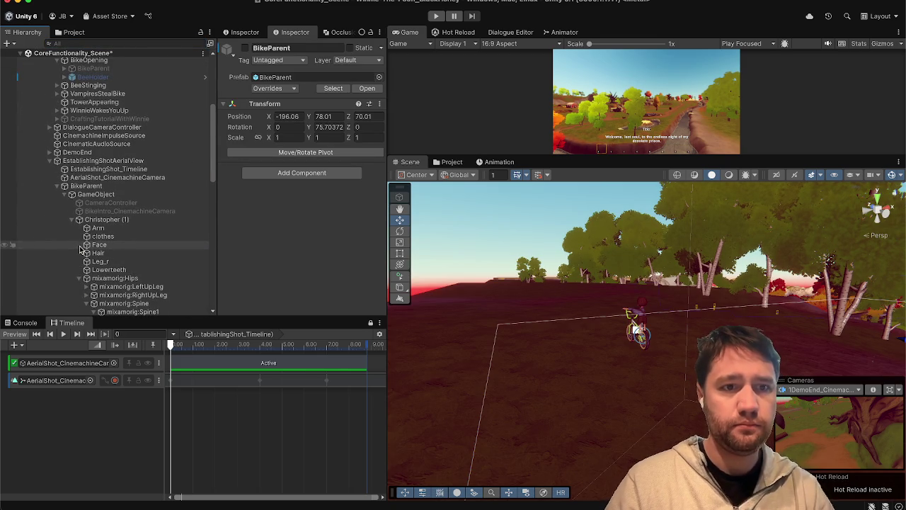
left_click(57, 186)
left_click(77, 162)
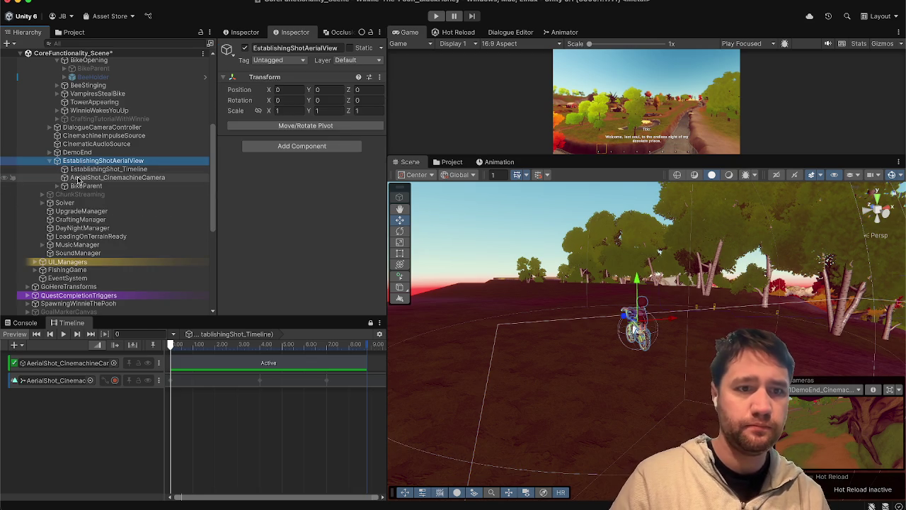
left_click(78, 186)
mouse_move(74, 197)
left_mouse_down()
mouse_move(84, 165)
mouse_move(117, 161)
left_mouse_up()
left_click(127, 187)
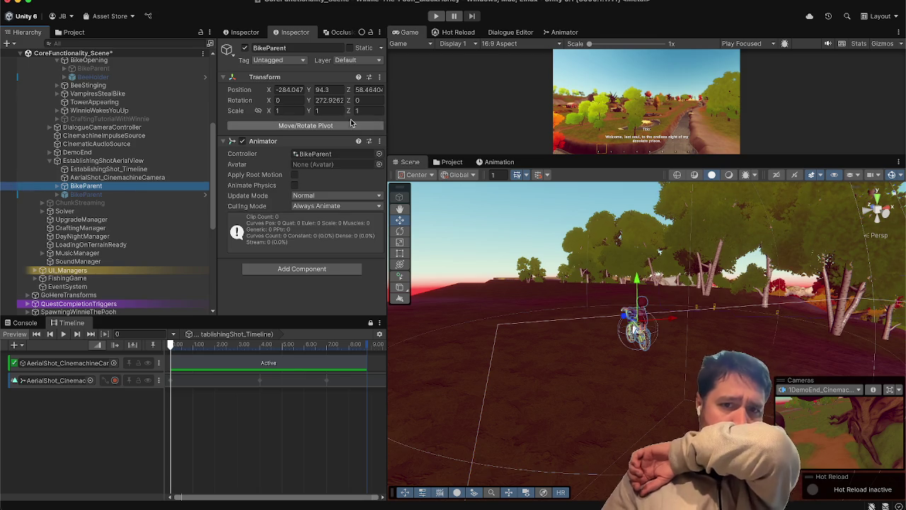
left_click(380, 78)
- Copy the aerial BikeParent's world transform onto the new BikeParent (-284.047, 94.3, 58.464, Y 272.9262)
mouse_move(580, 232)
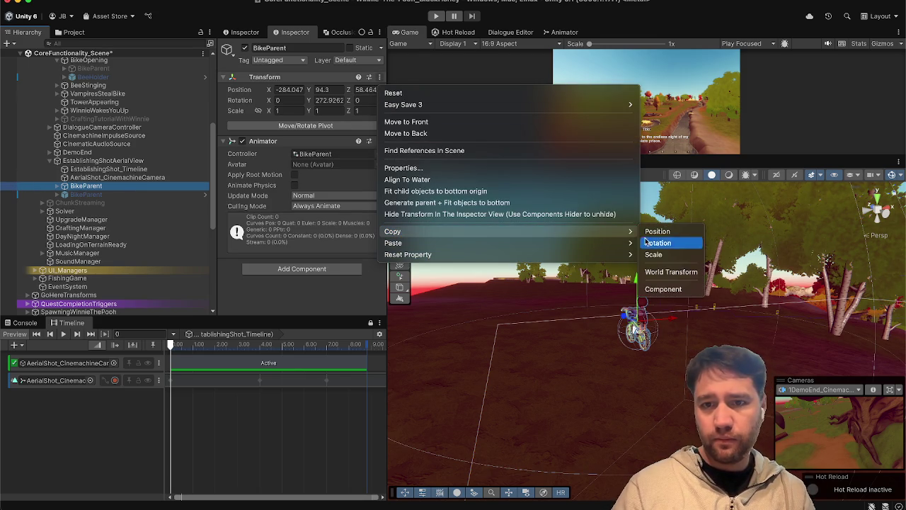
left_click(670, 272)
left_click(178, 196)
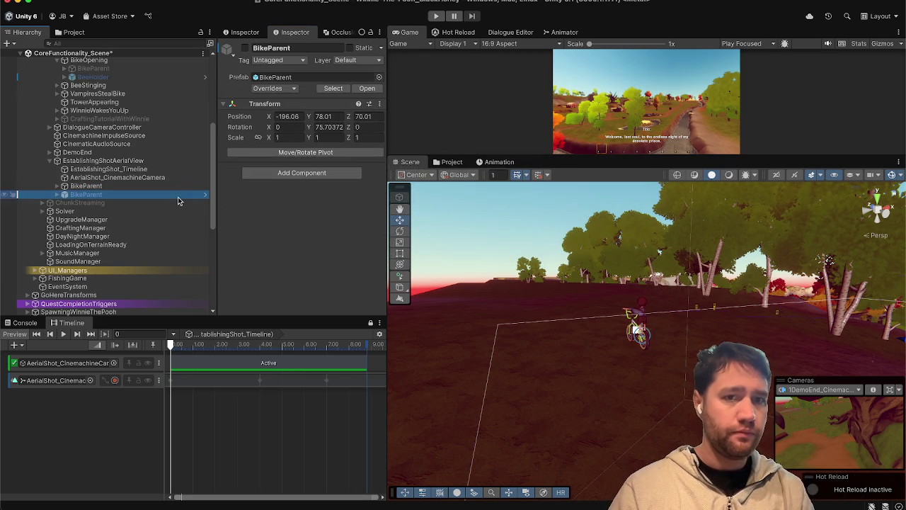
left_click(379, 104)
mouse_move(418, 269)
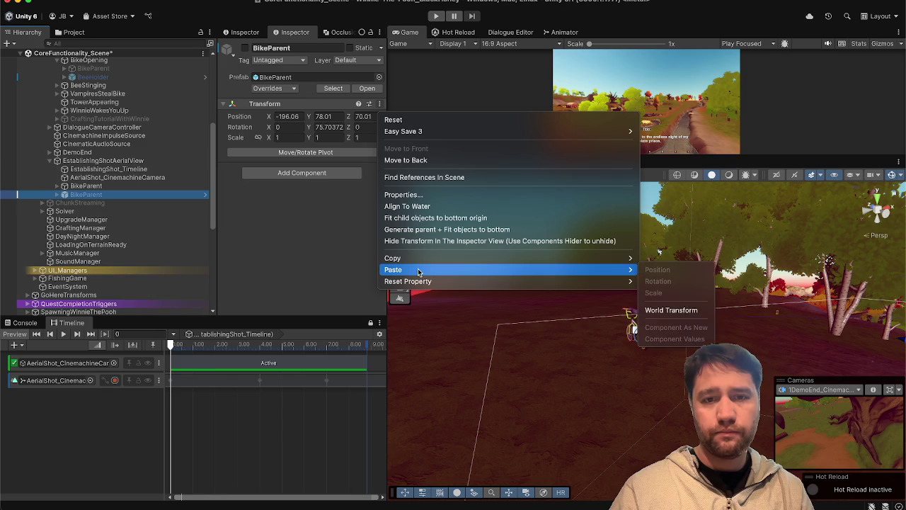
left_click(670, 311)
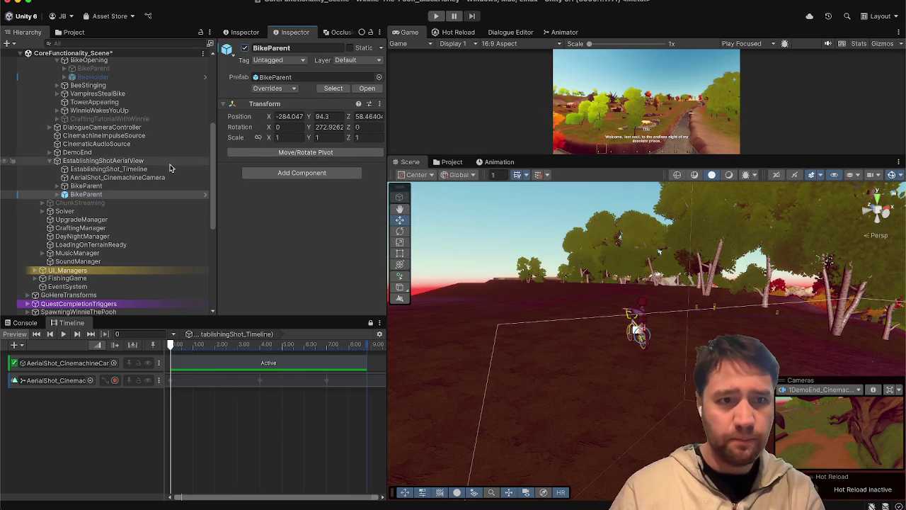
- Select the new BikeParent's Bike and set its position to 0, 0, 0
key("f")
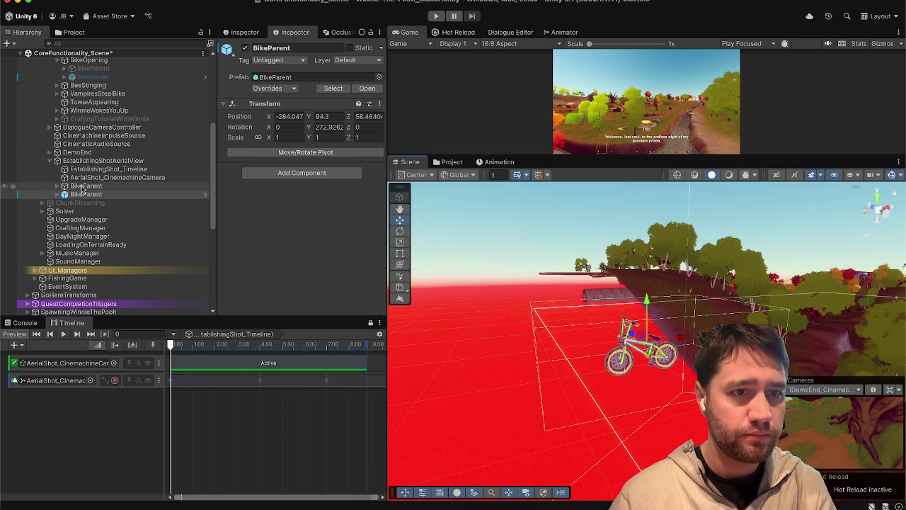
left_click(57, 194)
left_click(78, 211)
left_click(74, 203)
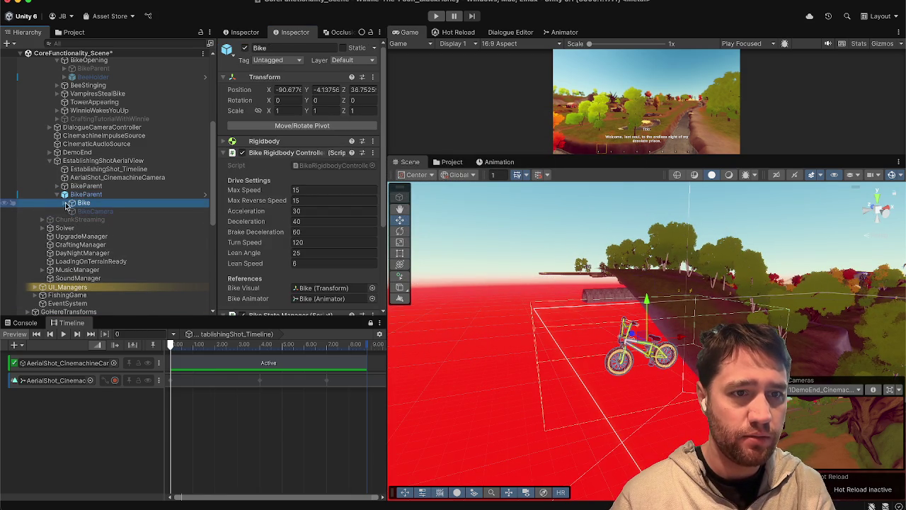
left_click(65, 204)
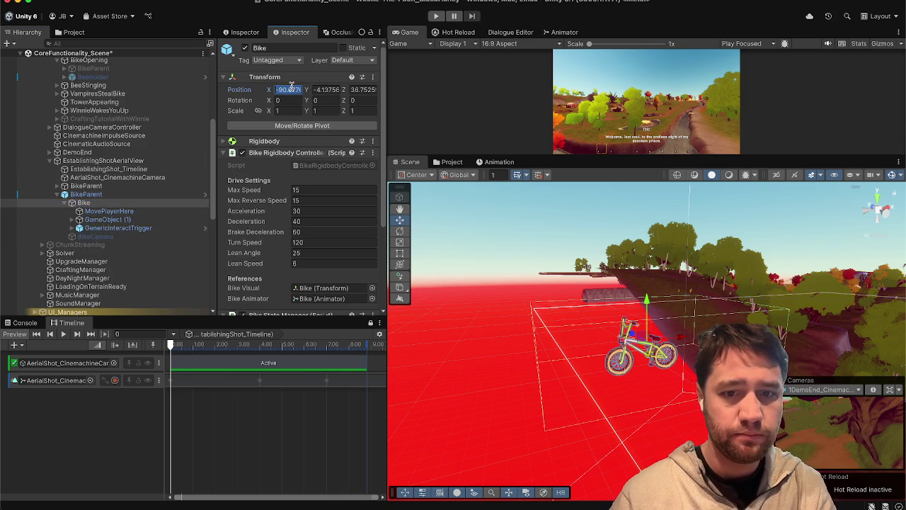
type("0")
key("Tab")
type("0")
key("Tab")
type("0")
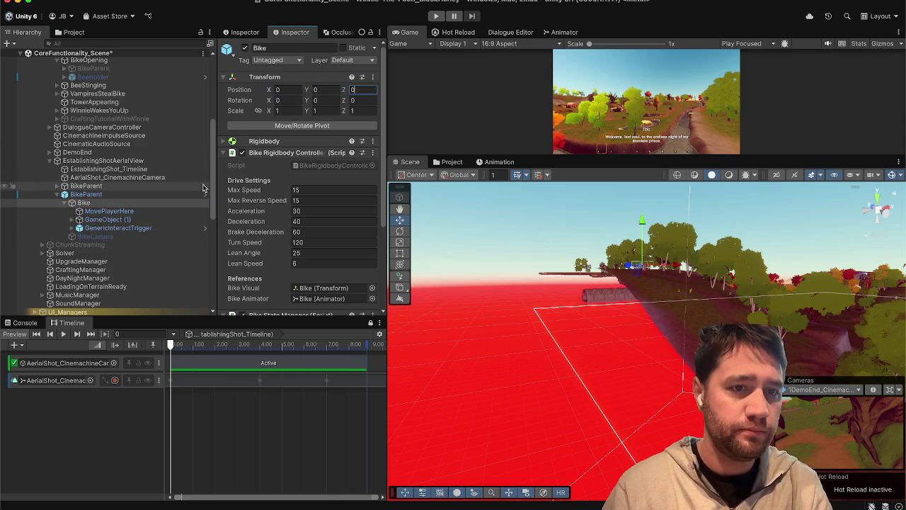
- Frame the bike, step through its children to BikeCamera, and enable that camera
left_click(85, 194)
key("f")
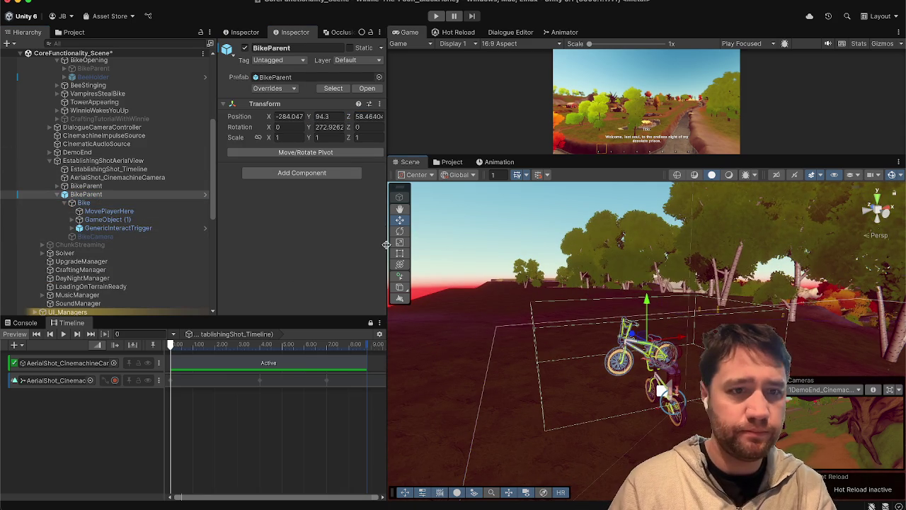
left_click(182, 203)
key("Down")
key("Down")
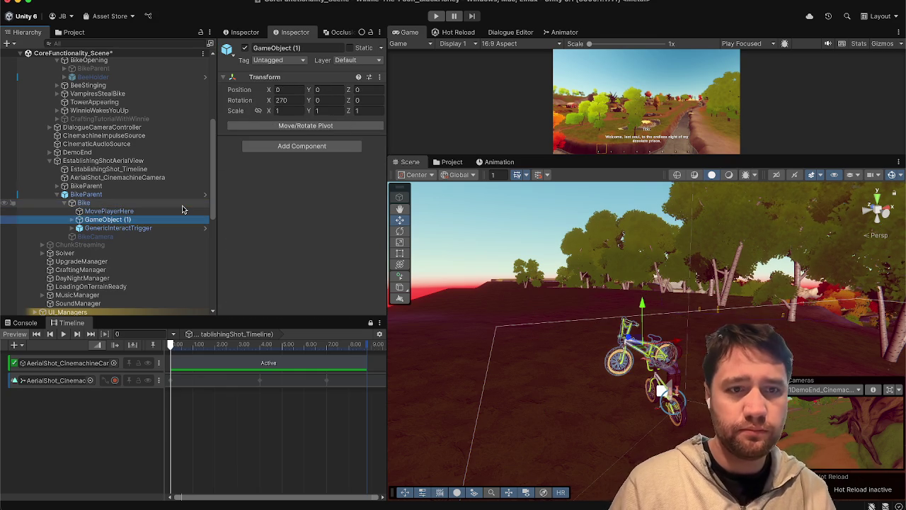
key("Down")
key("Up")
key("Up")
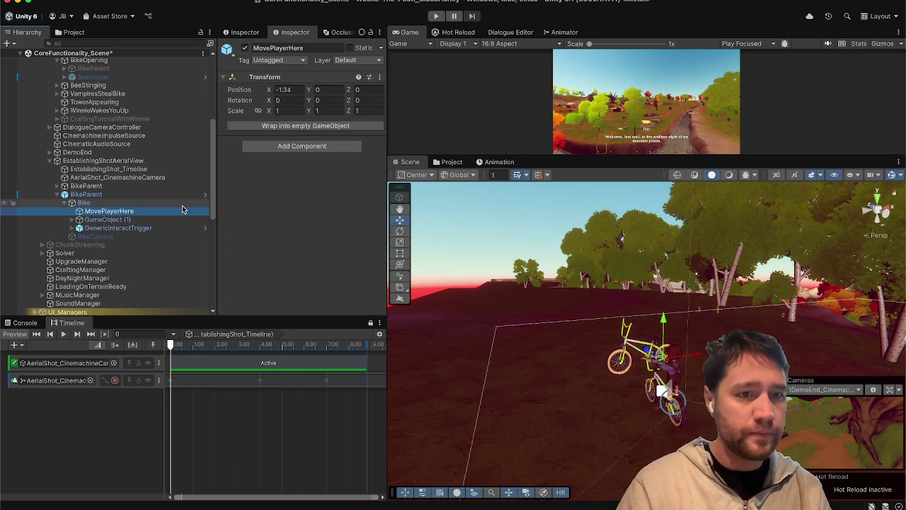
key("Down")
key("Down")
key("Down")
left_click(246, 47)
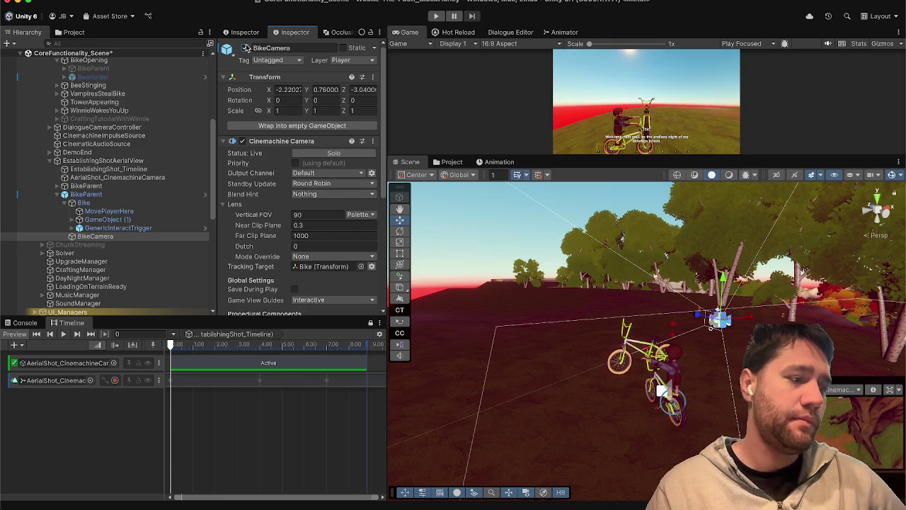
- Toggle the BikeCamera and leave it switched off
left_click(245, 48)
left_click(245, 47)
left_click(245, 48)
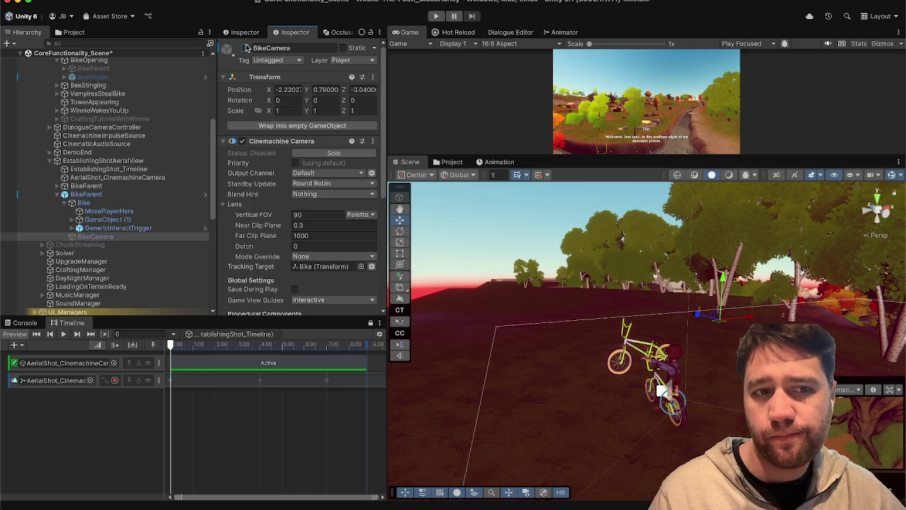
- Expand GameObject (1) > Bike and enable ChrisIdle so he sits on the bike
left_click(79, 220)
left_click(85, 228)
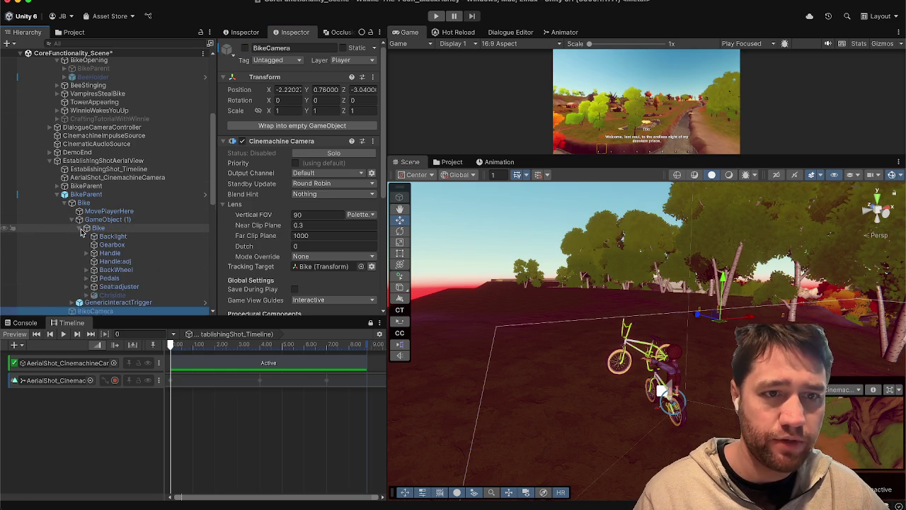
left_click(112, 295)
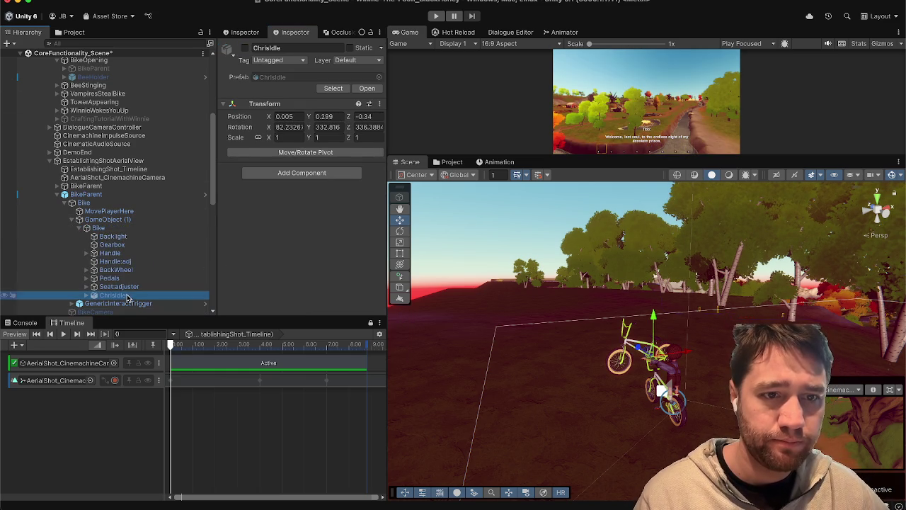
left_click(245, 48)
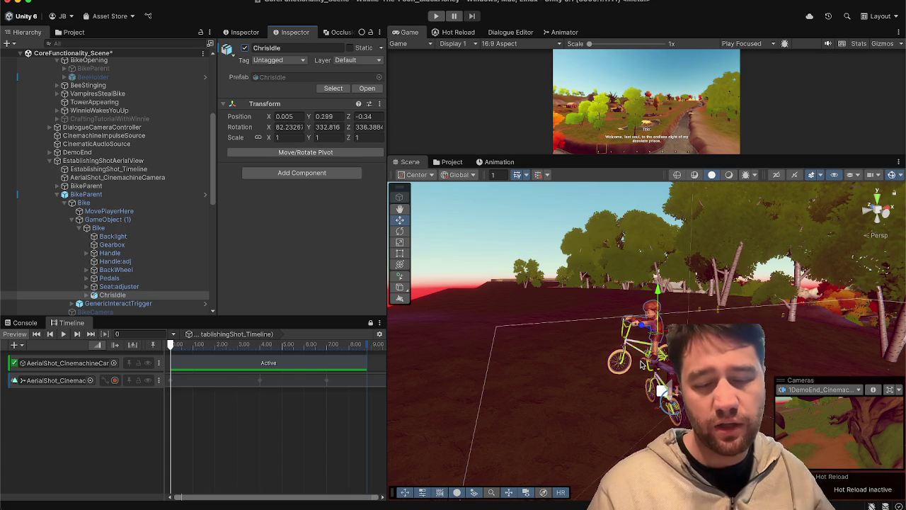
scroll(662, 392, "up", 10)
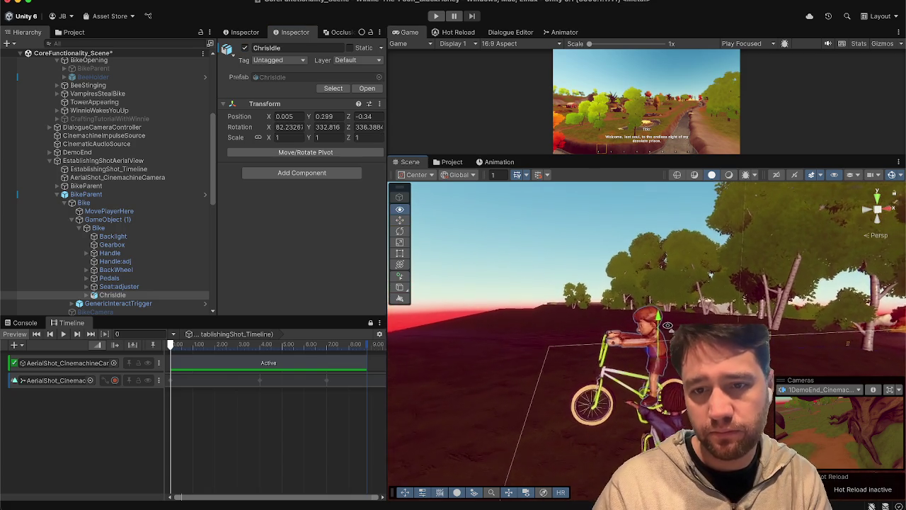
mouse_move(662, 332)
left_mouse_down()
mouse_move(609, 336)
mouse_move(561, 360)
mouse_move(445, 333)
mouse_move(441, 366)
mouse_move(539, 345)
mouse_move(560, 312)
left_mouse_up()
scroll(441, 366, "up", 5)
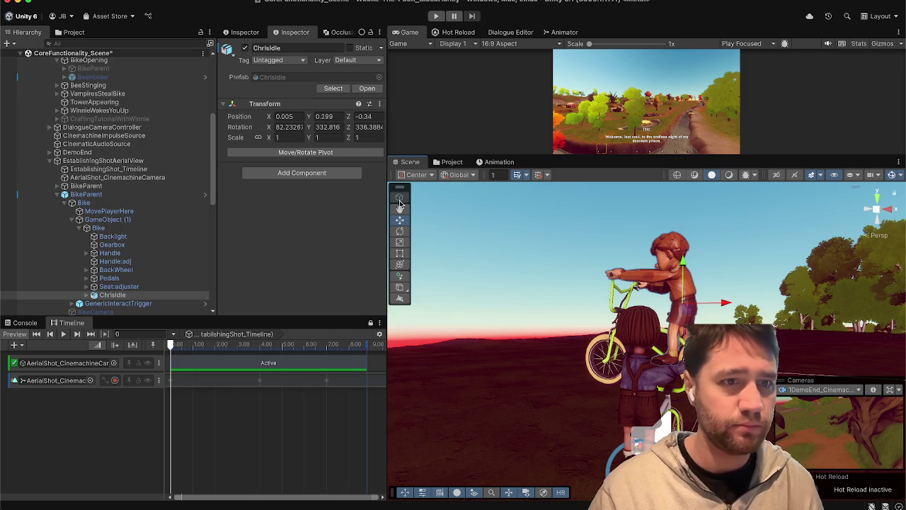
left_click(180, 195)
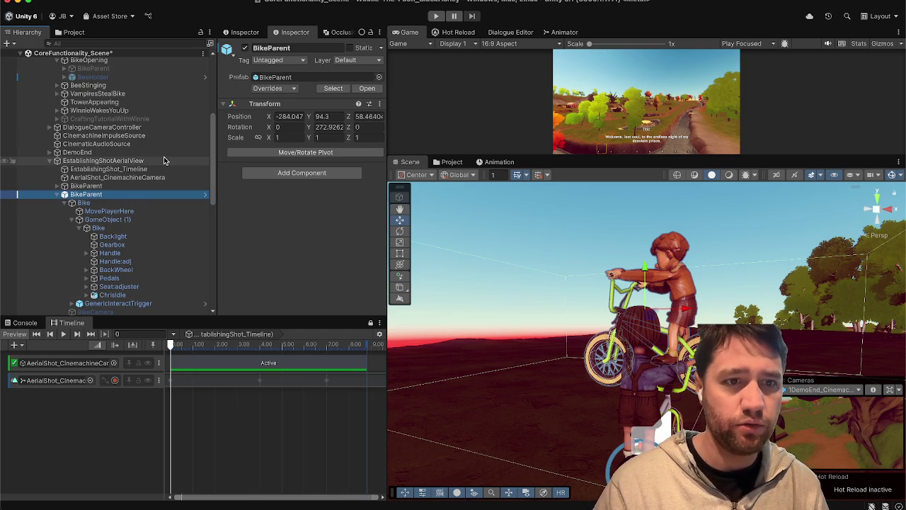
- Delete the duplicate BikeParent and frame a close side view of the remaining rider
key("Delete")
left_click(151, 185)
key("alt+Right")
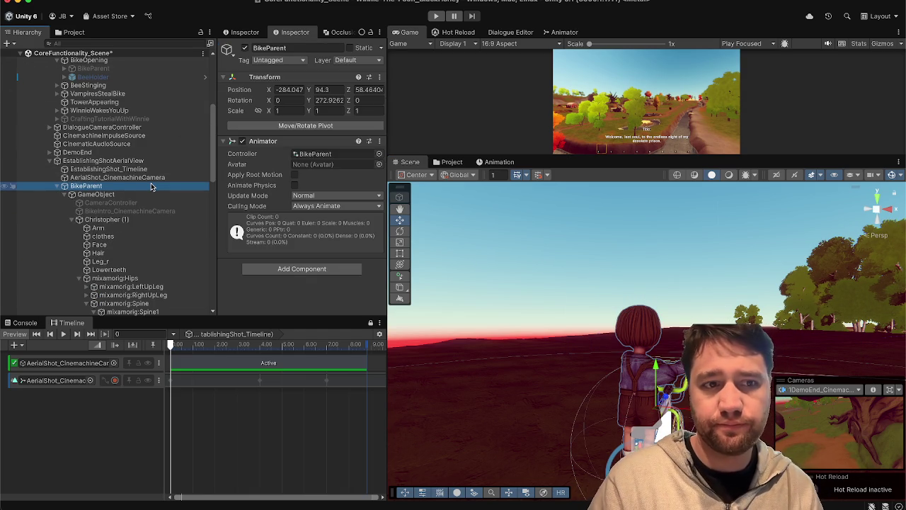
key("Down")
key("Down")
key("Down")
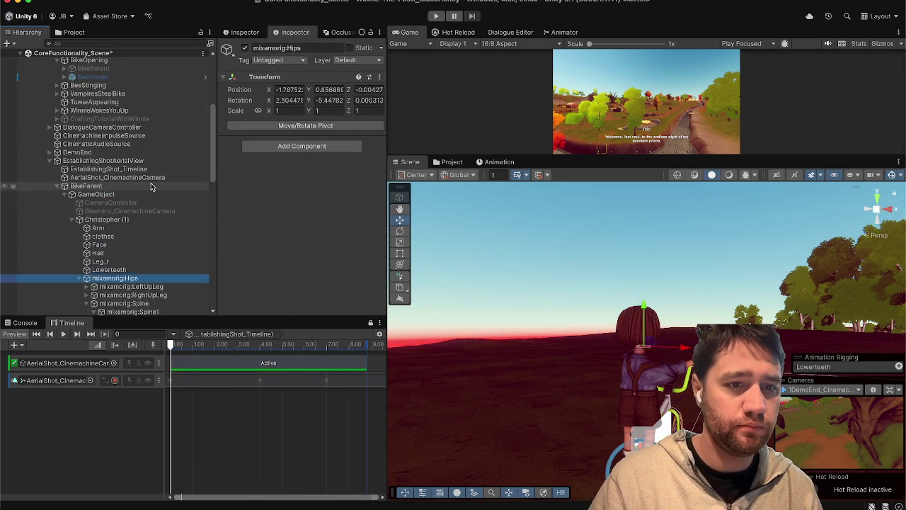
key("Down")
key("Down")
key("Down")
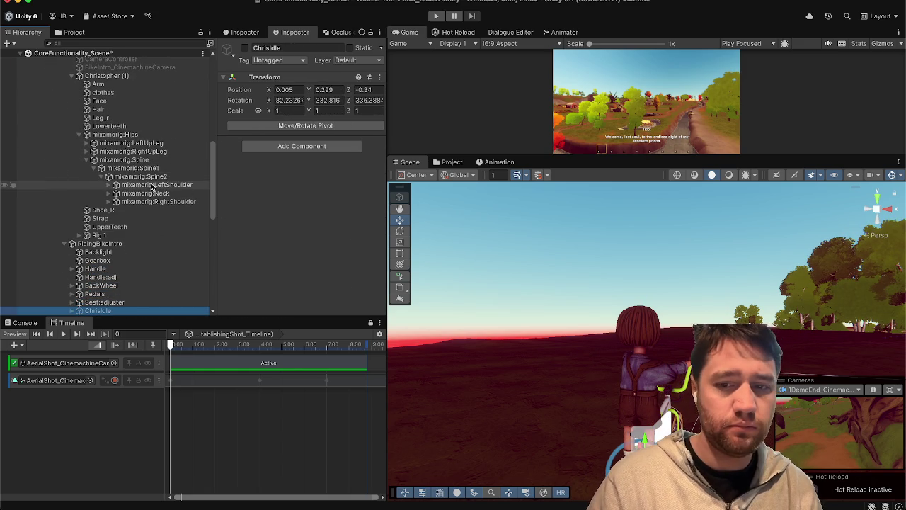
key("f")
mouse_move(544, 409)
left_mouse_down()
mouse_move(633, 427)
mouse_move(850, 442)
mouse_move(638, 354)
left_mouse_up()
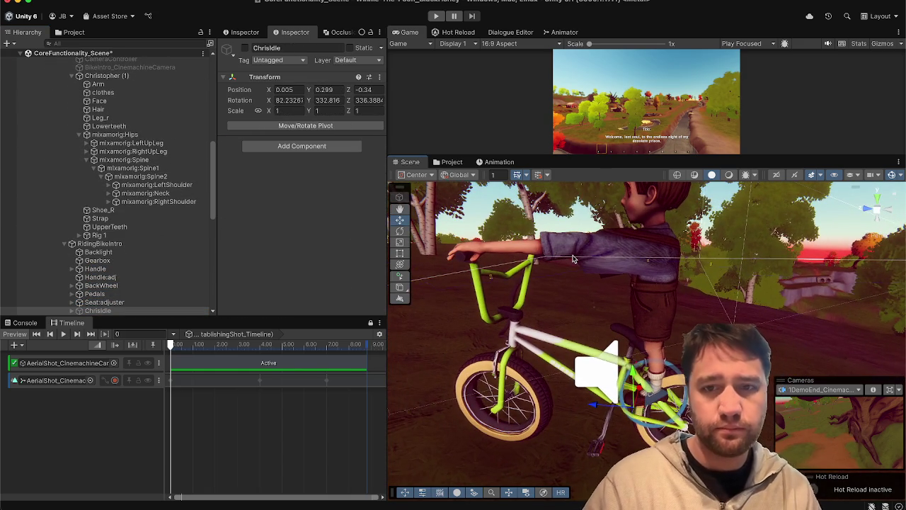
- Expand Christopher (1)'s mixamorig leg bones down to both feet, ending on LeftUpLeg
left_click(136, 145)
left_click(131, 162)
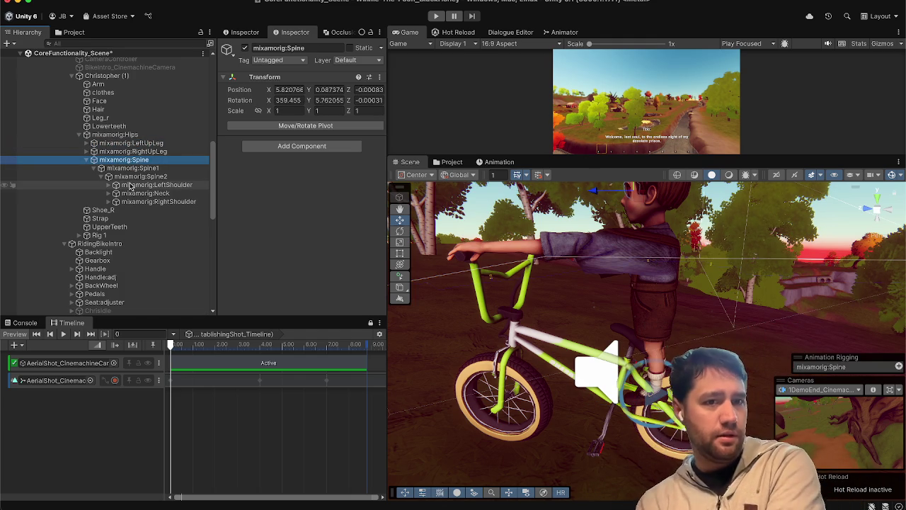
left_click(112, 150)
key("Right")
key("Down")
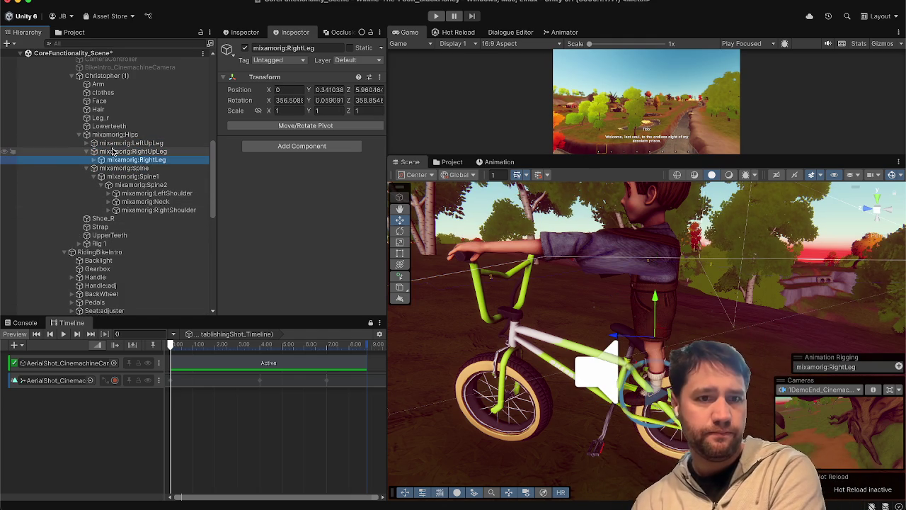
key("Right")
key("Up")
key("Up")
key("Right")
key("Down")
key("Right")
key("Down")
key("Up")
key("Up")
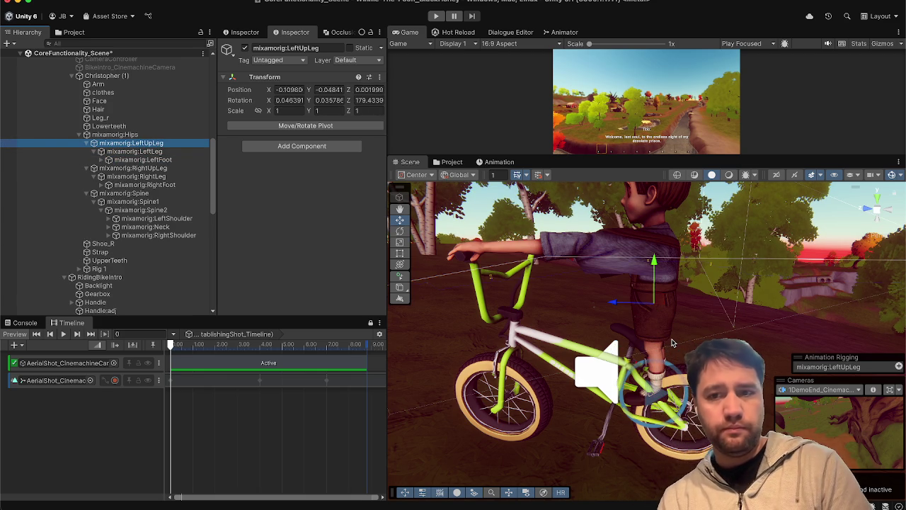
- Rotate the LeftUpLeg bone so the left thigh takes a riding pose
left_click(585, 320)
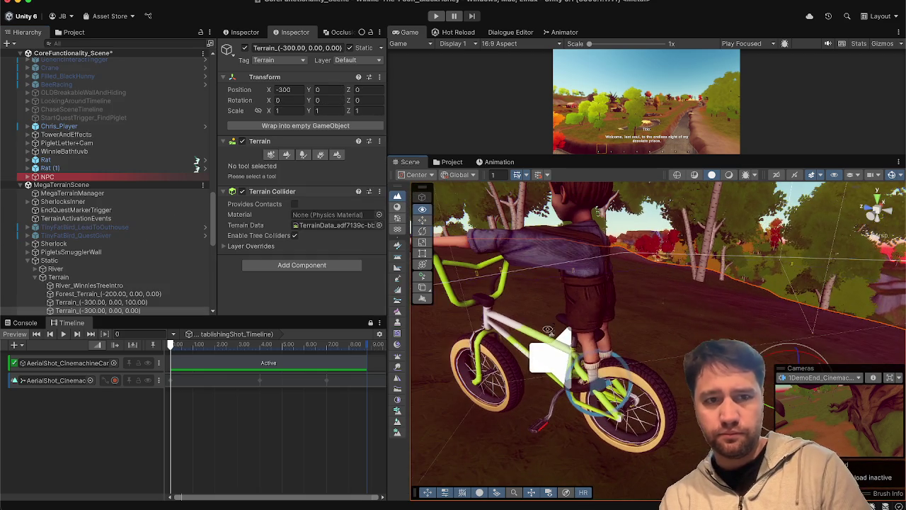
scroll(111, 237, "up", 10)
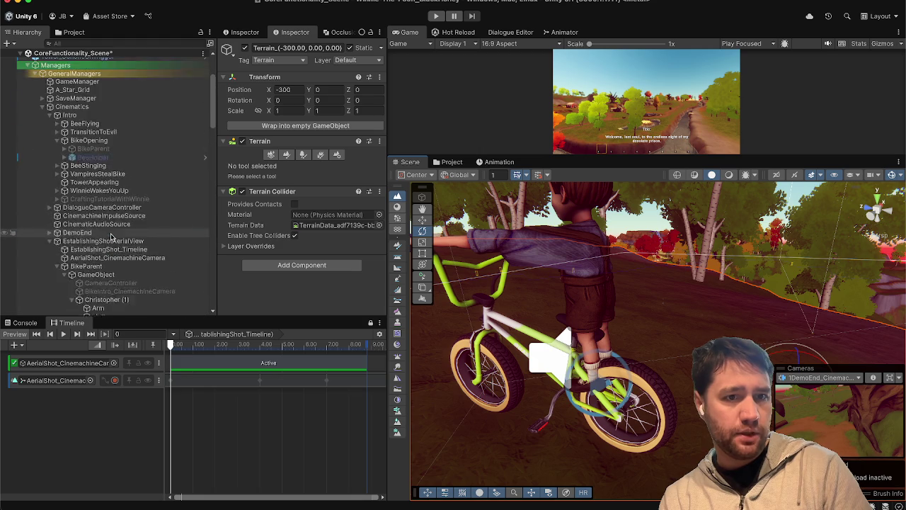
left_click(113, 153)
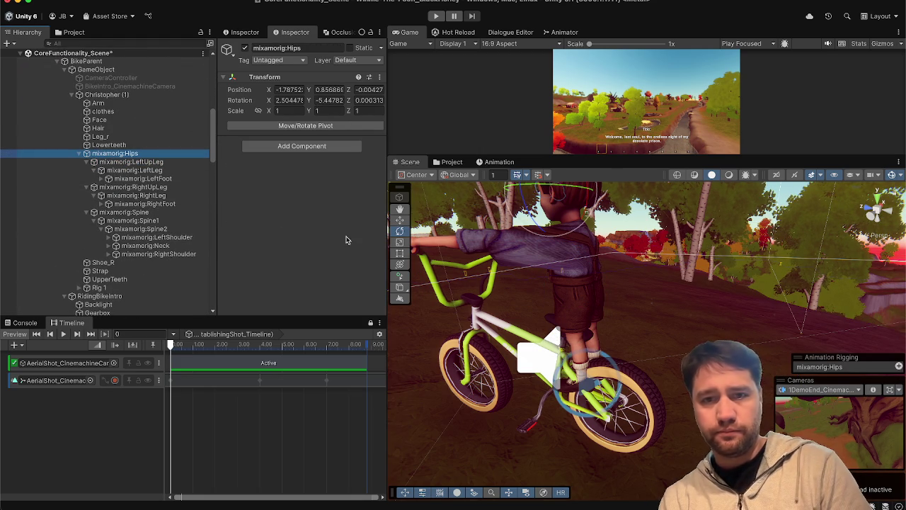
left_click(131, 161)
mouse_move(606, 287)
left_mouse_down()
mouse_move(622, 324)
mouse_move(594, 292)
mouse_move(536, 346)
left_mouse_up()
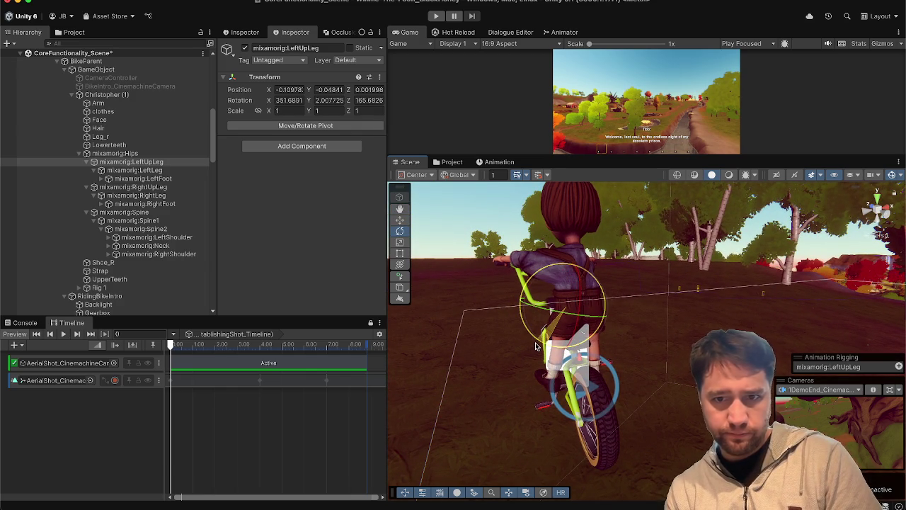
- Rotate RightUpLeg to X 339.14 and fine-tune LeftUpLeg to X 335.16 on the bike
left_click(122, 187)
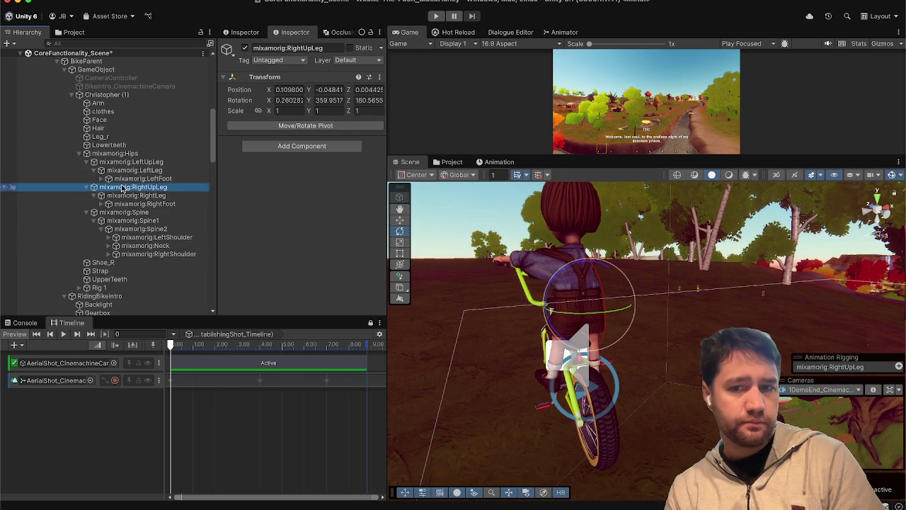
mouse_move(538, 291)
left_mouse_down()
mouse_move(466, 313)
mouse_move(559, 333)
mouse_move(586, 326)
left_mouse_up()
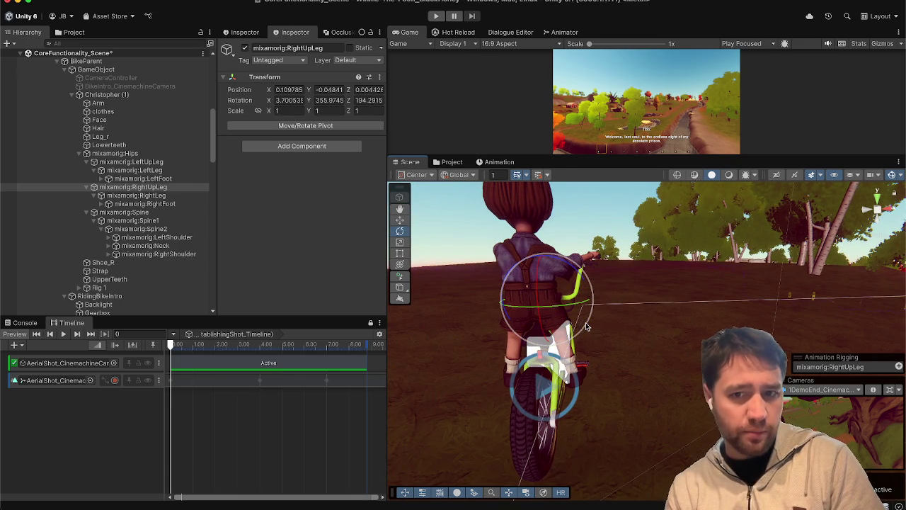
mouse_move(560, 354)
left_mouse_down()
mouse_move(631, 385)
mouse_move(658, 419)
mouse_move(729, 422)
mouse_move(696, 385)
left_mouse_up()
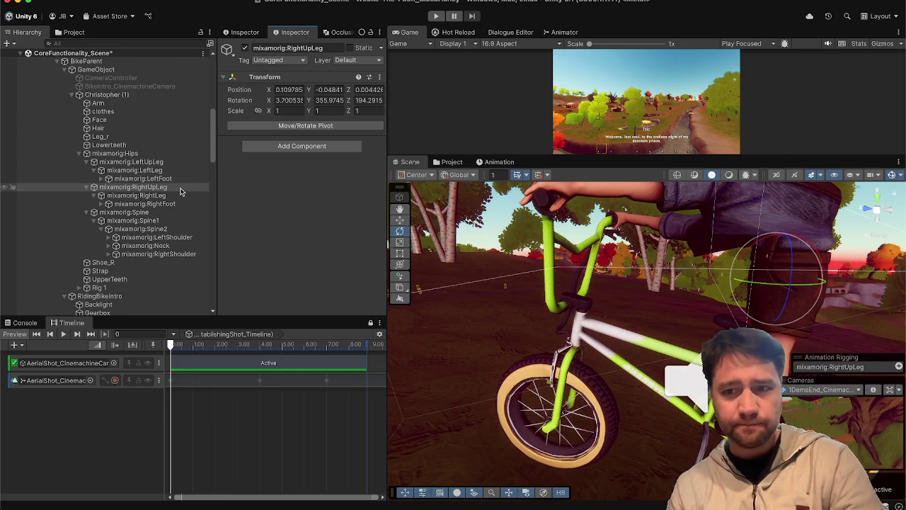
left_click_drag(765, 265, 786, 232)
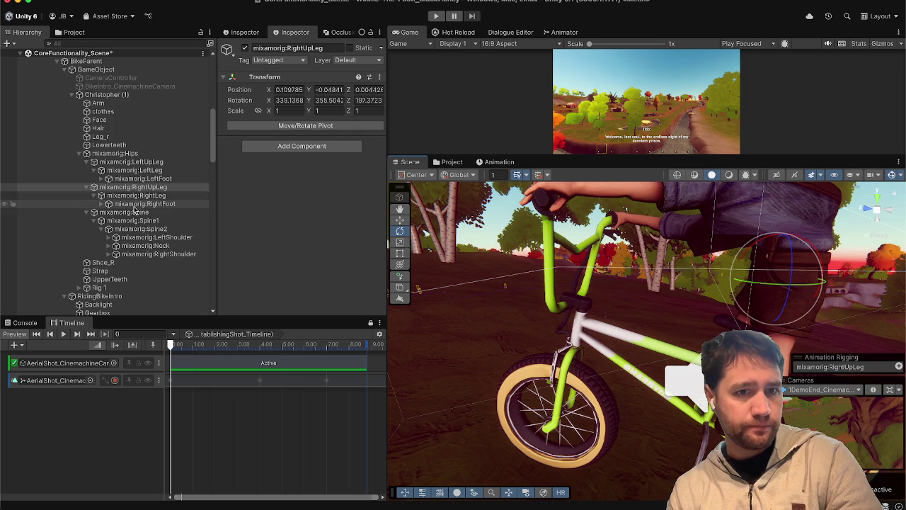
left_click(133, 161)
left_click_drag(773, 257, 791, 249)
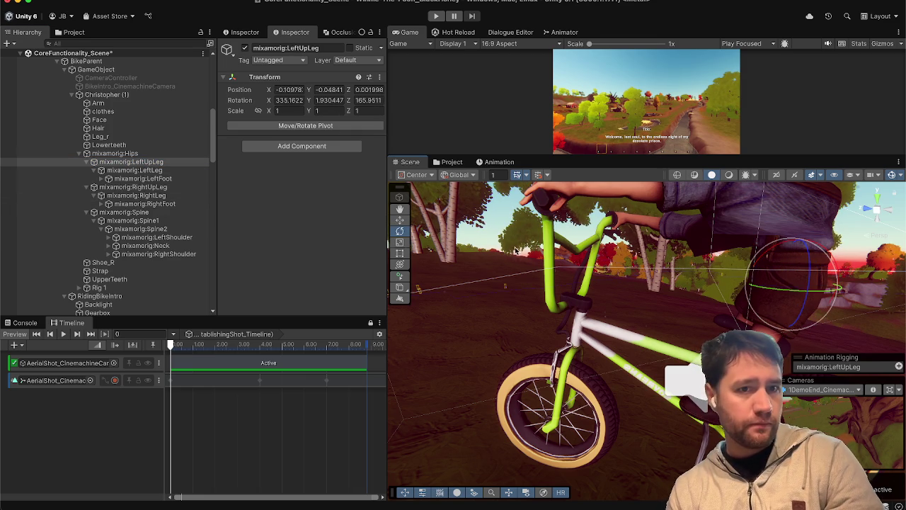
left_click(113, 153)
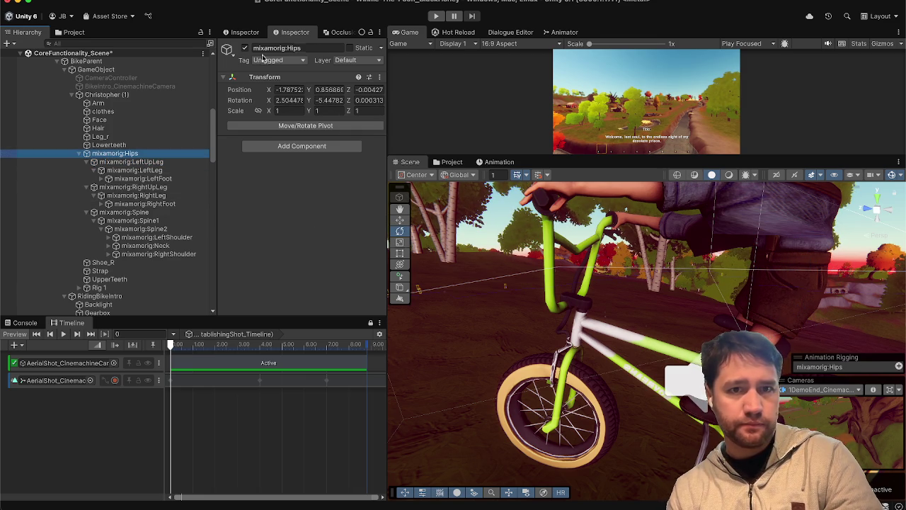
- Nudge the rider's Hips upward with the Move tool, then undo back to the original height
key("w")
left_click_drag(743, 286, 709, 311, "alt")
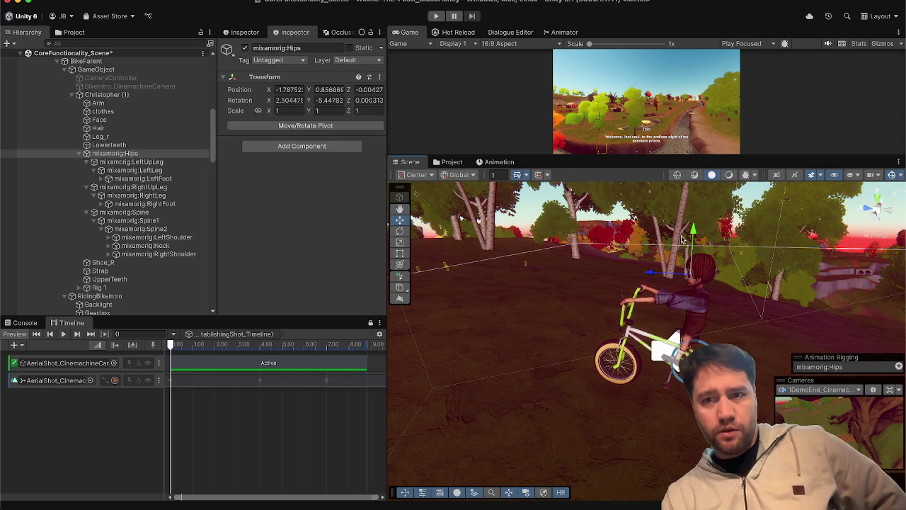
left_click_drag(694, 229, 694, 225)
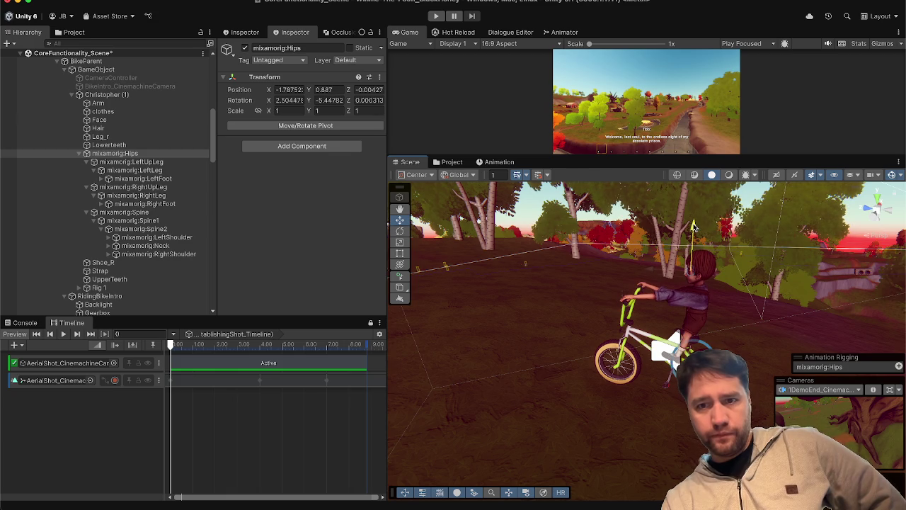
key("super+z")
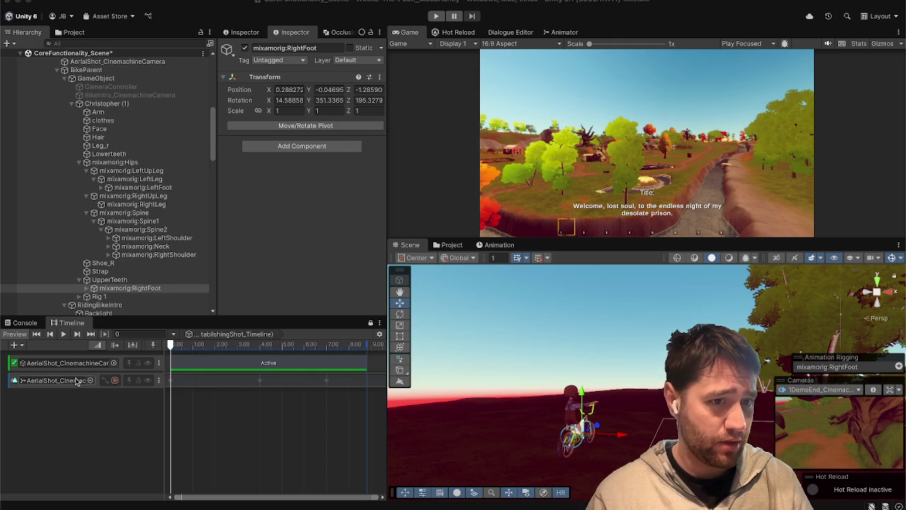
left_click(141, 384)
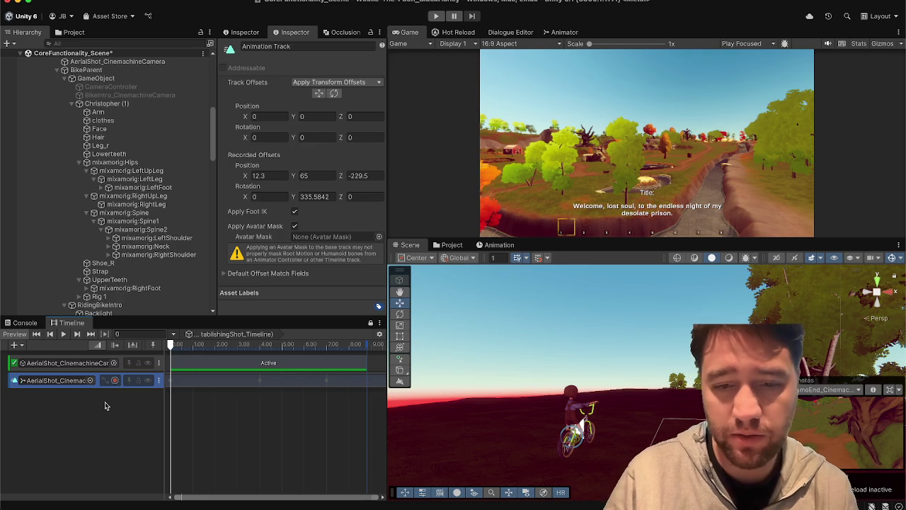
- Delete the aerial camera's Animation Track and select AerialShot_CinemachineCamera via its binding
key("Delete")
left_click(67, 362)
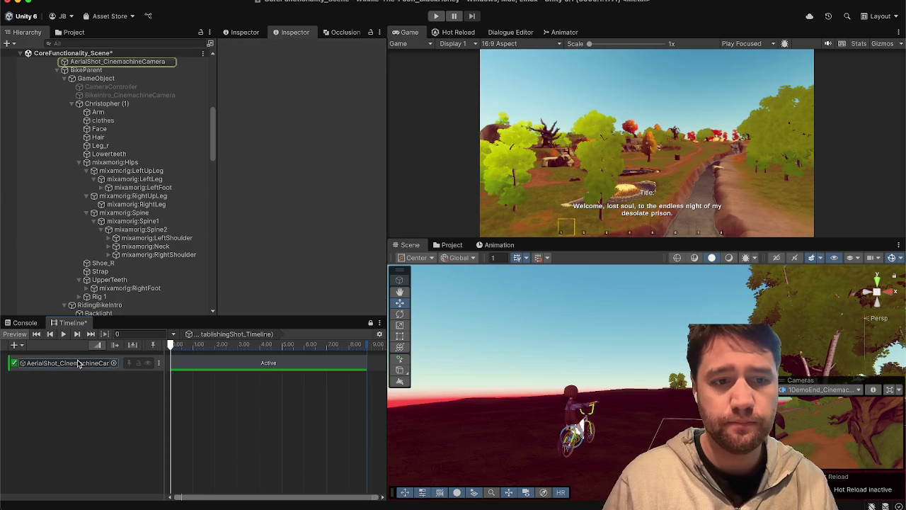
left_click(163, 63)
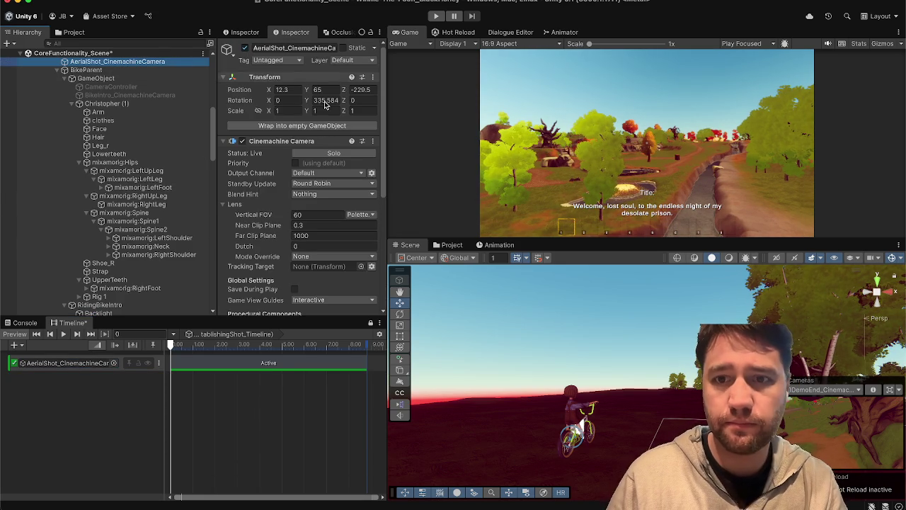
- Move the aerial camera across the village to -277.5, 84.2, 1.5
key("f")
left_click_drag(609, 413, 637, 453)
scroll(602, 375, "down", 10)
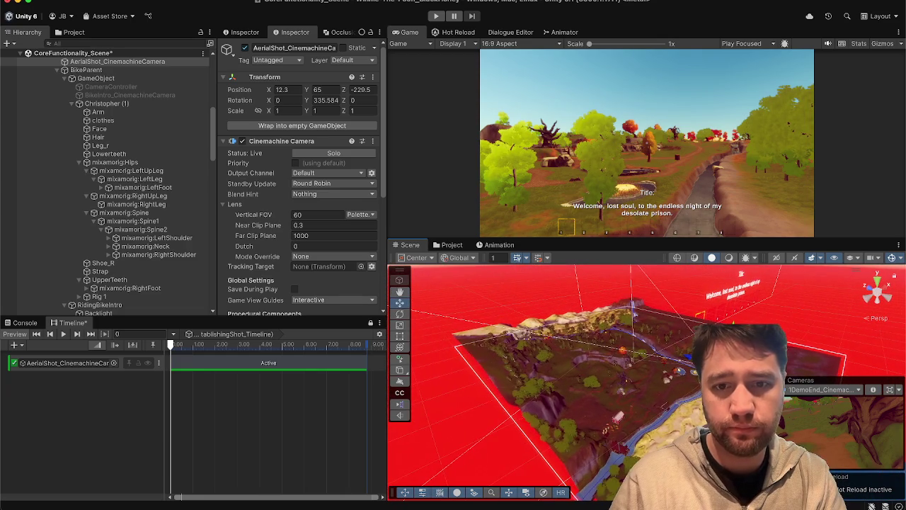
mouse_move(638, 361)
left_mouse_down()
mouse_move(543, 401)
mouse_move(500, 361)
mouse_move(507, 394)
mouse_move(430, 437)
left_mouse_up()
key("e")
key("w")
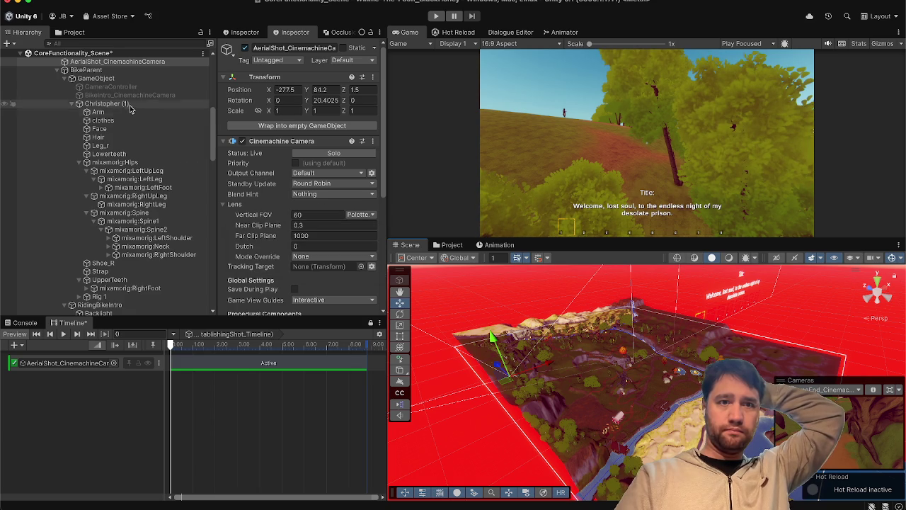
- Drag AerialShot_CinemachineCamera into the Timeline and pick an animation track for it
scroll(129, 107, "up", 4)
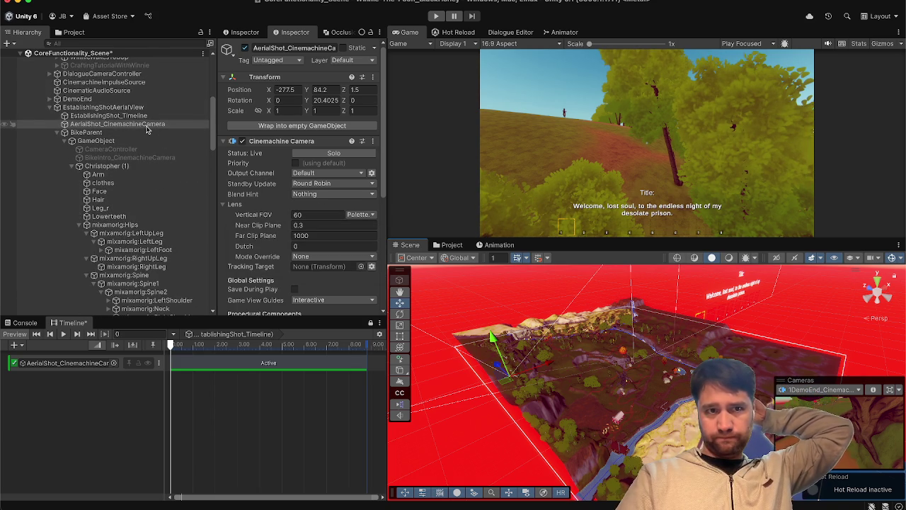
left_click_drag(147, 128, 70, 398)
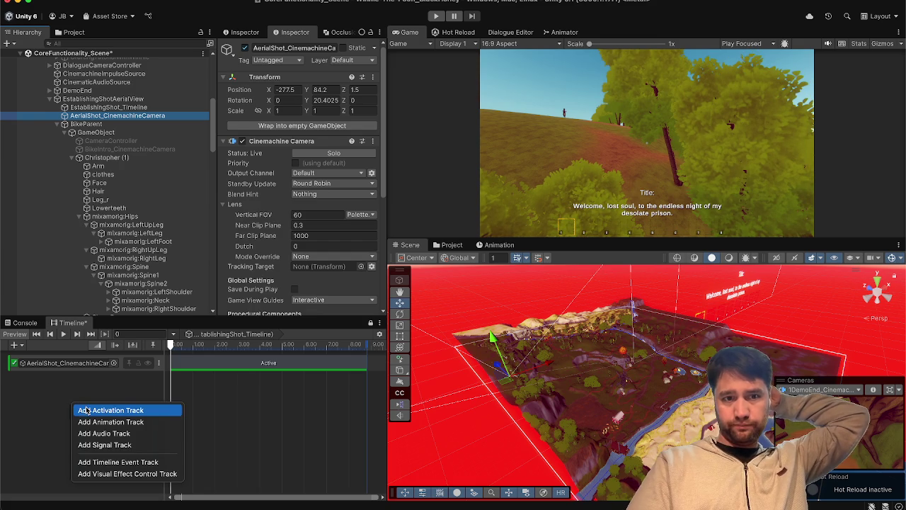
left_click(87, 422)
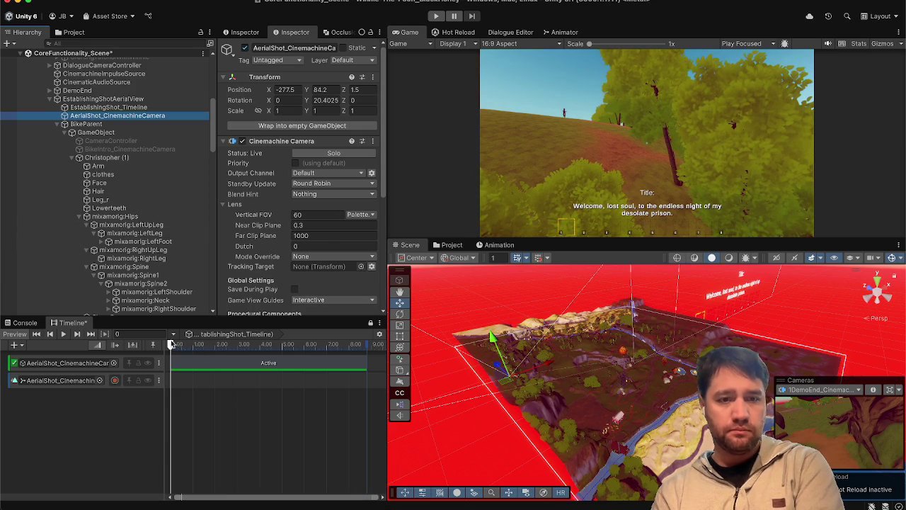
- Record on the new track and shift the aerial camera to -282.3, 84.2, 10.6
left_click(114, 381)
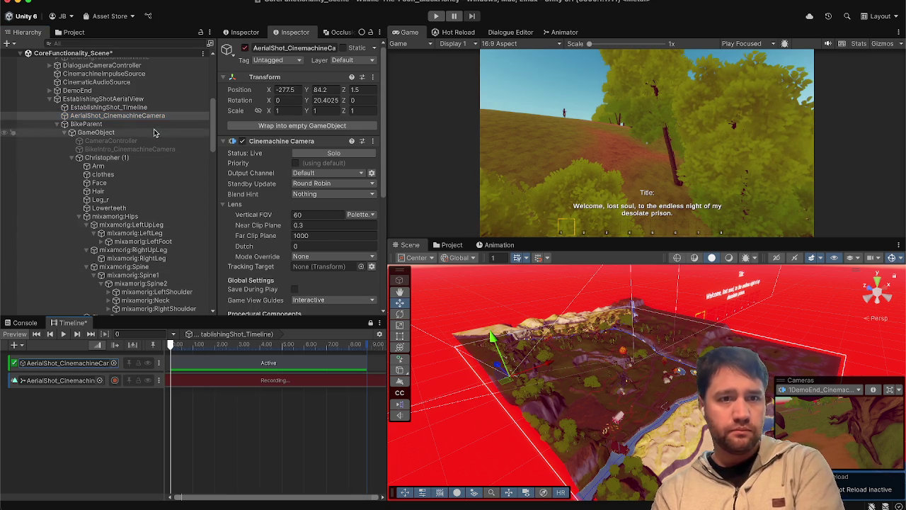
key("f")
mouse_move(522, 405)
left_mouse_down()
mouse_move(623, 452)
mouse_move(650, 431)
mouse_move(639, 428)
left_mouse_up()
mouse_move(679, 398)
left_mouse_down()
mouse_move(684, 404)
mouse_move(654, 405)
mouse_move(653, 444)
left_mouse_up()
key("e")
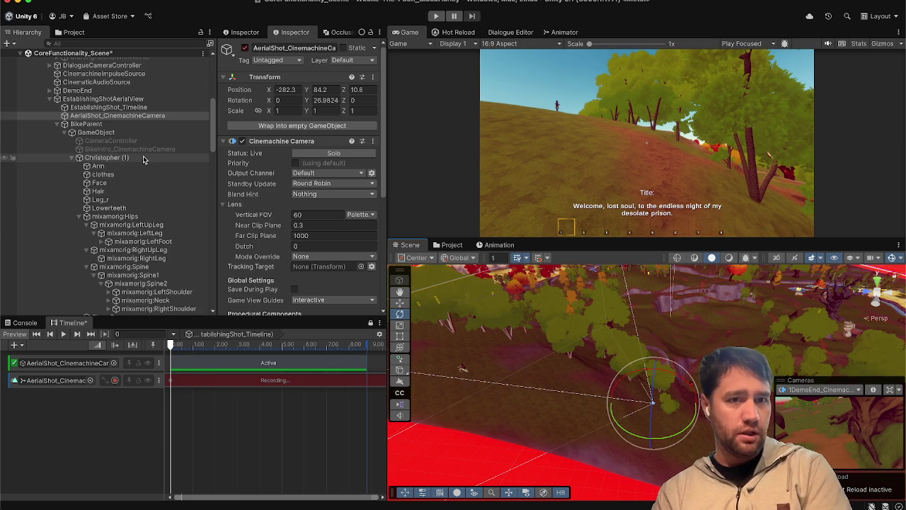
- Collapse Christopher (1) and add BikeParent to the Timeline as an Animation Track
left_click(142, 159)
left_click(70, 157)
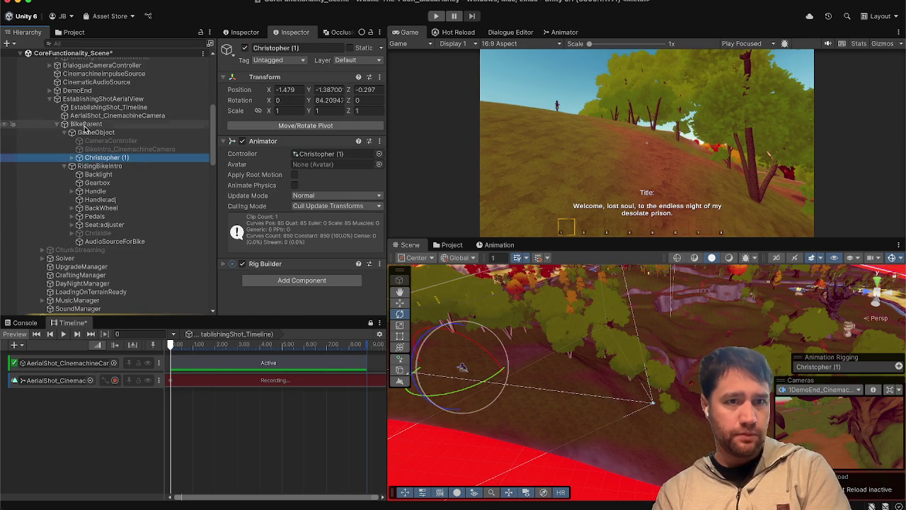
left_click(88, 125)
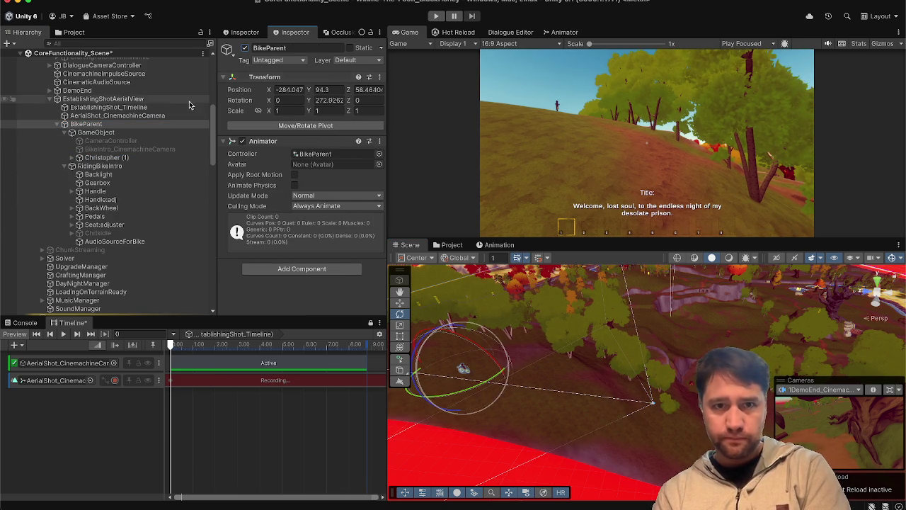
mouse_move(126, 125)
left_mouse_down()
mouse_move(61, 405)
mouse_move(68, 434)
left_mouse_up()
left_click(92, 458)
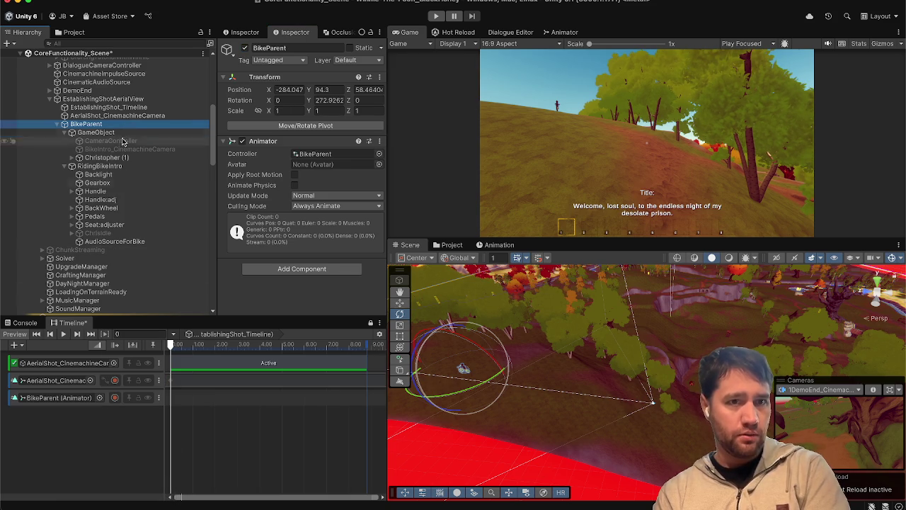
- Add a BikeParent Activation Track with an 8.8-second Active clip, placed beneath the camera's
mouse_move(120, 126)
left_mouse_down()
mouse_move(74, 313)
mouse_move(81, 425)
left_mouse_up()
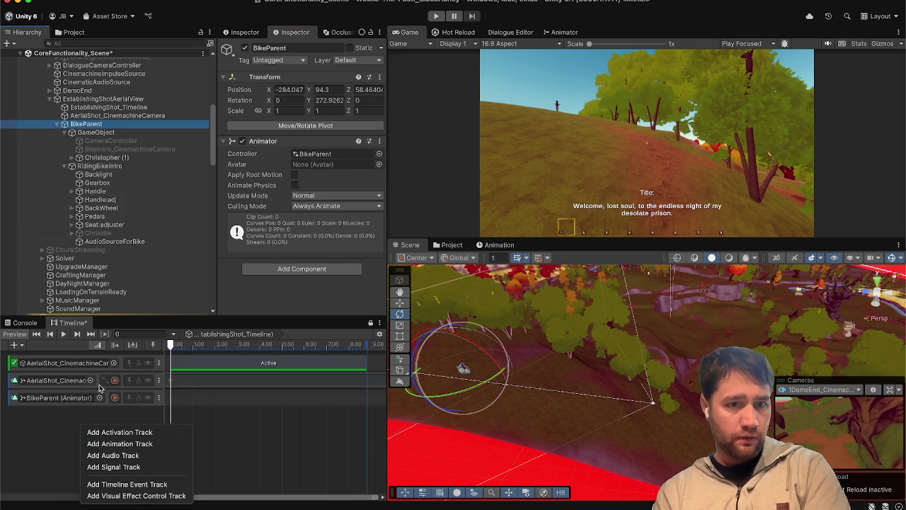
left_click(123, 432)
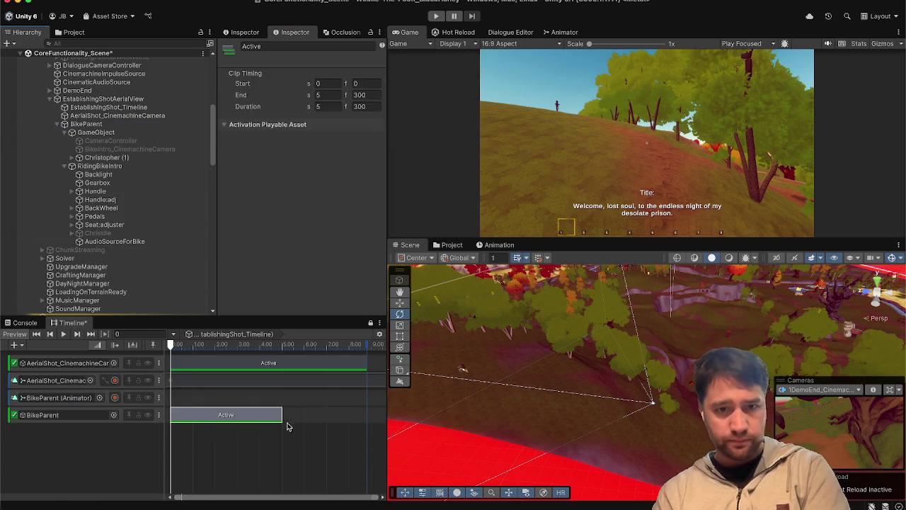
left_click_drag(282, 417, 367, 416)
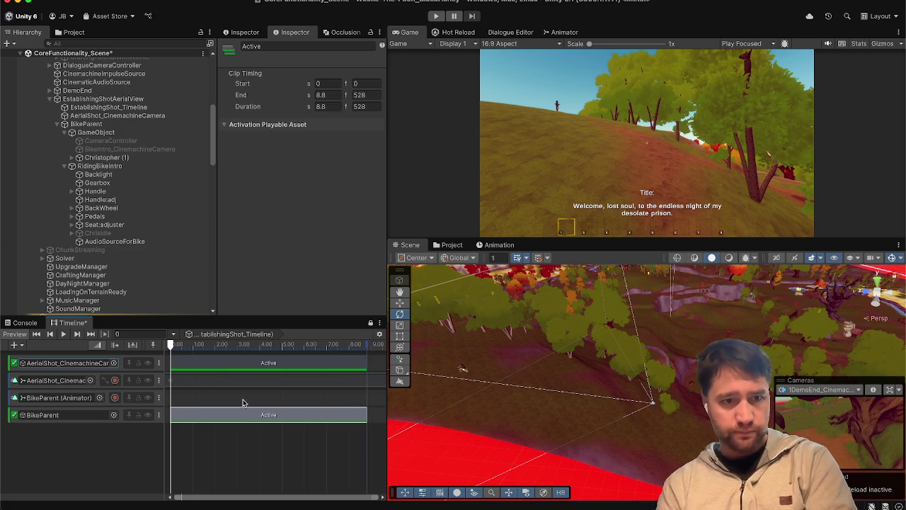
left_click(14, 418)
left_click_drag(15, 415, 32, 376)
left_click(57, 419)
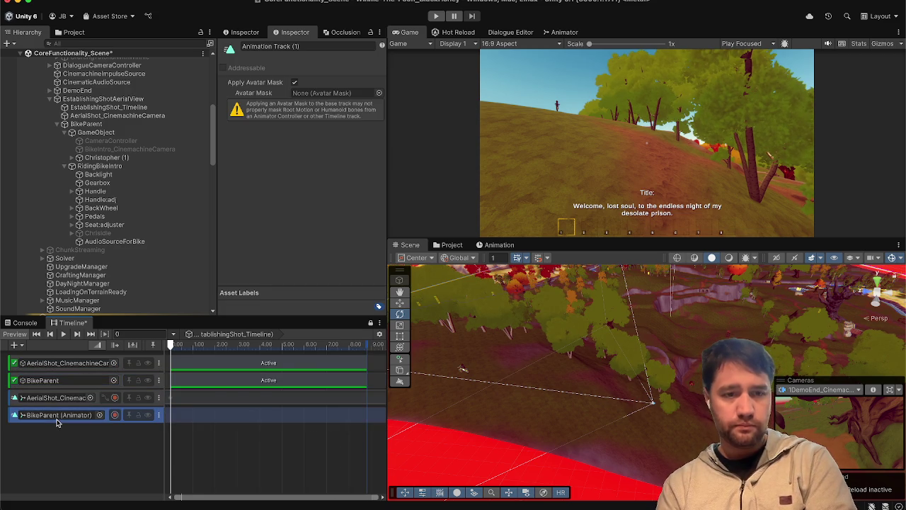
- Start recording BikeParent's track and set its starting key at Z 58.7
left_click(116, 416)
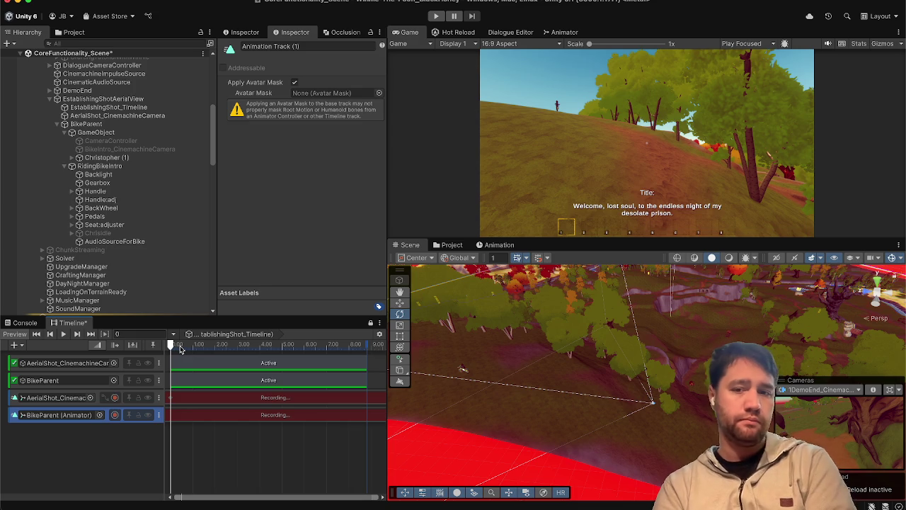
left_click(121, 124)
key("w")
left_click_drag(429, 367, 440, 372)
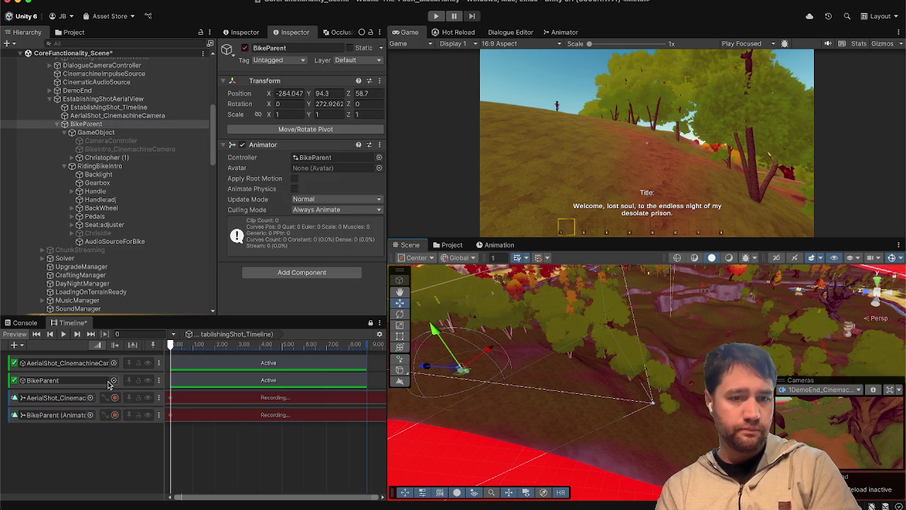
- At 6 seconds, move the bike forward to Z 91.82, slightly above the ground
left_click(258, 347)
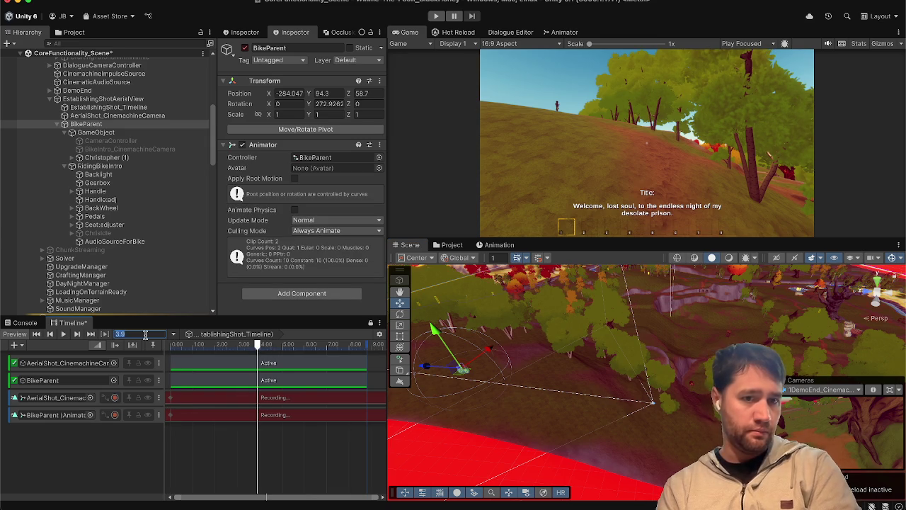
key("Return")
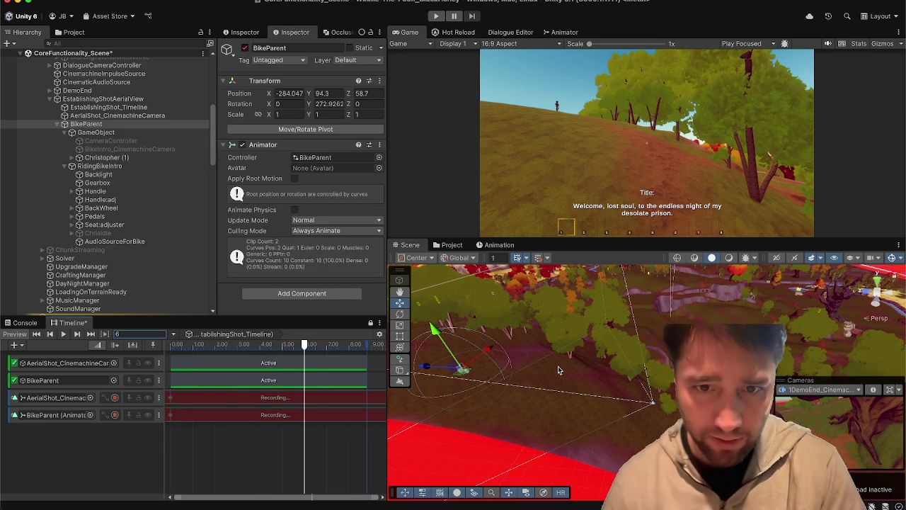
scroll(536, 354, "down", 3)
key("f")
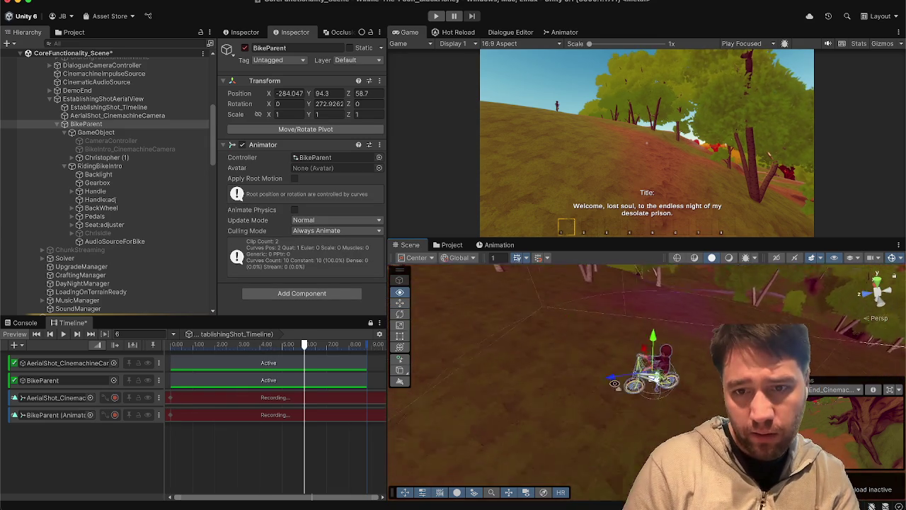
mouse_move(657, 386)
left_mouse_down()
mouse_move(414, 423)
mouse_move(471, 423)
left_mouse_up()
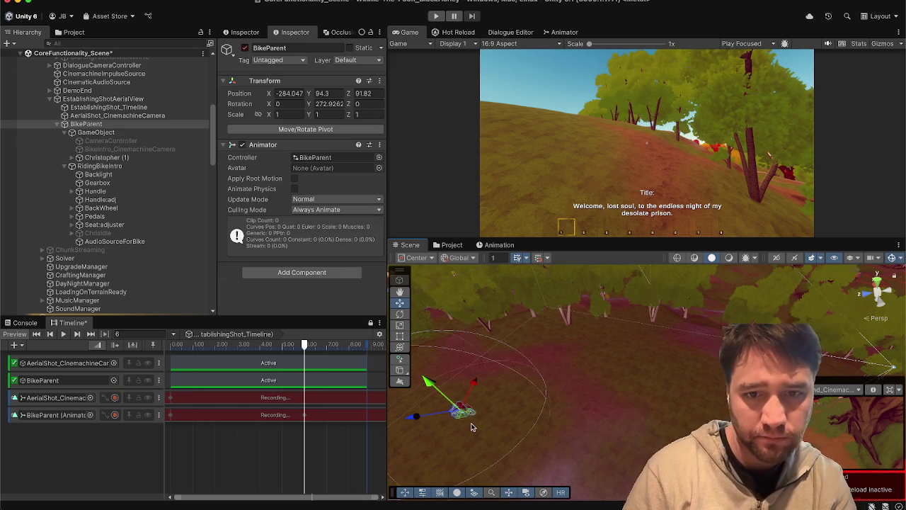
key("f")
mouse_move(420, 439)
left_mouse_down()
mouse_move(421, 429)
mouse_move(546, 364)
left_mouse_up()
left_click_drag(603, 323, 602, 308)
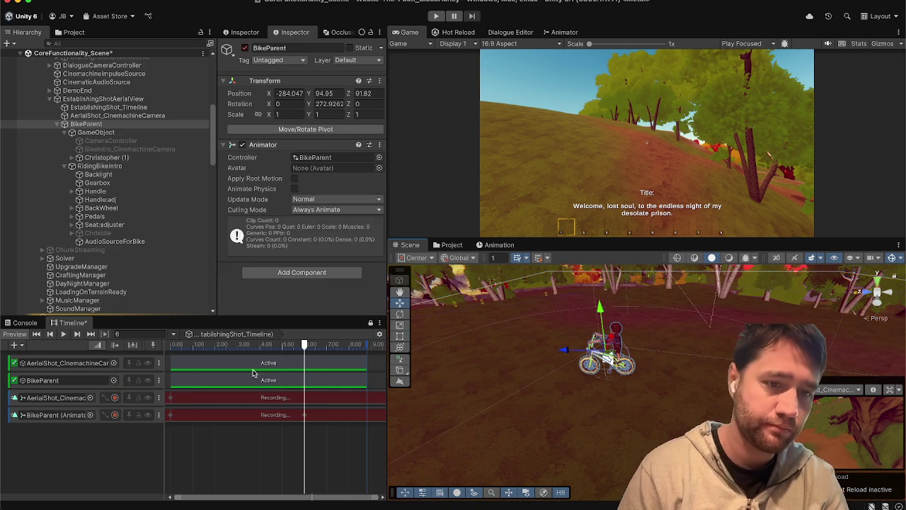
- Preview the ride from 0 seconds, then stop recording BikeParent's track
left_click_drag(181, 348, 153, 348)
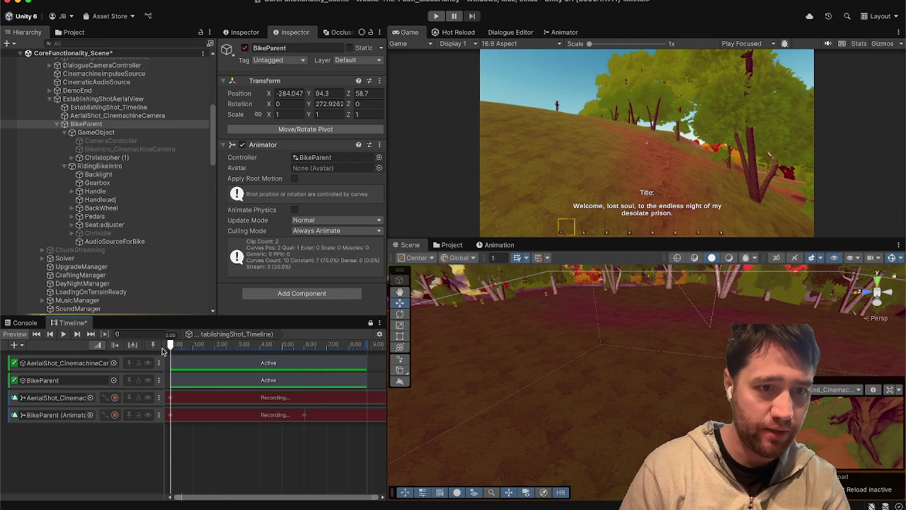
key("space")
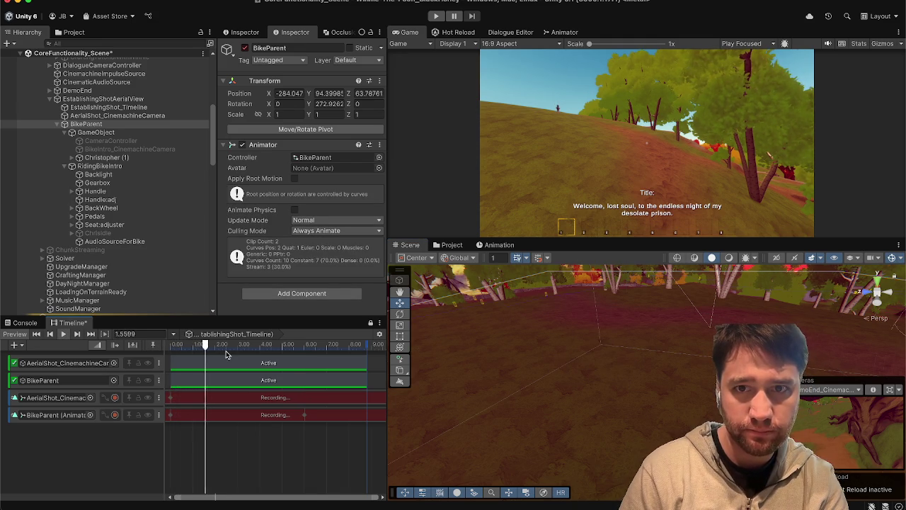
key("space")
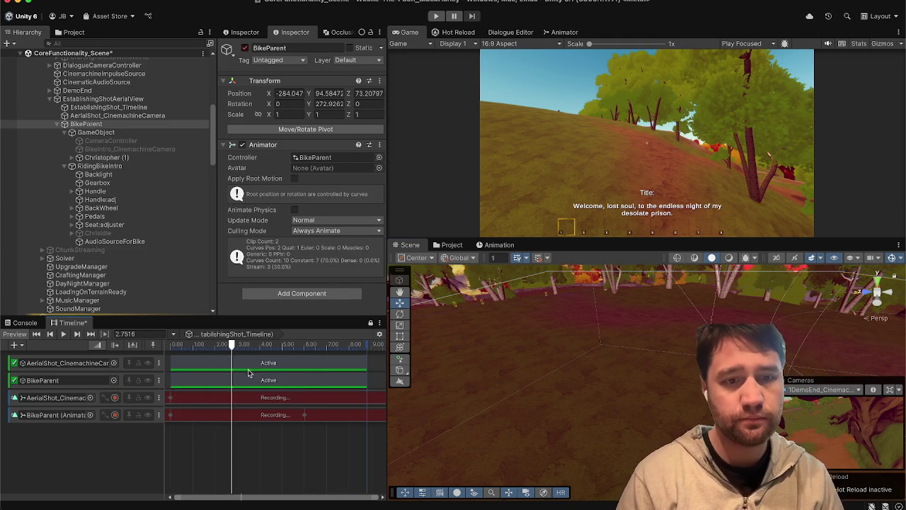
left_click_drag(186, 345, 156, 344)
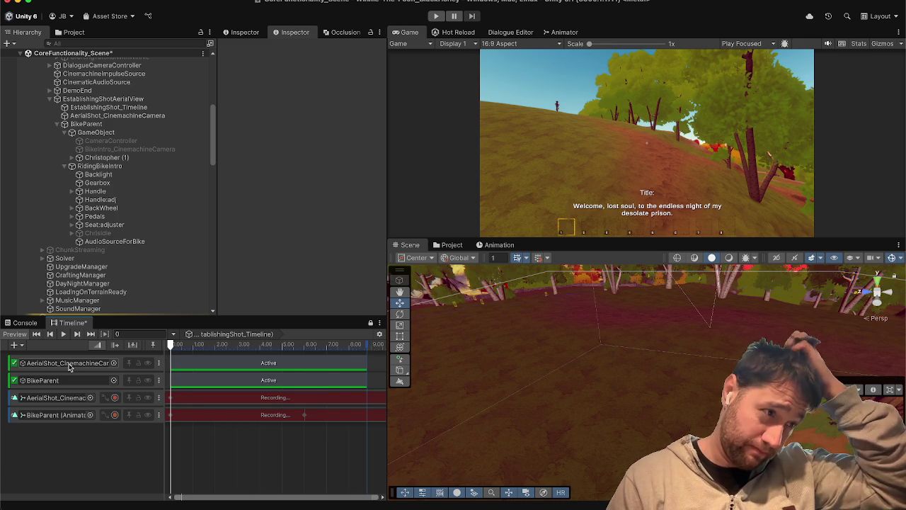
left_click(115, 416)
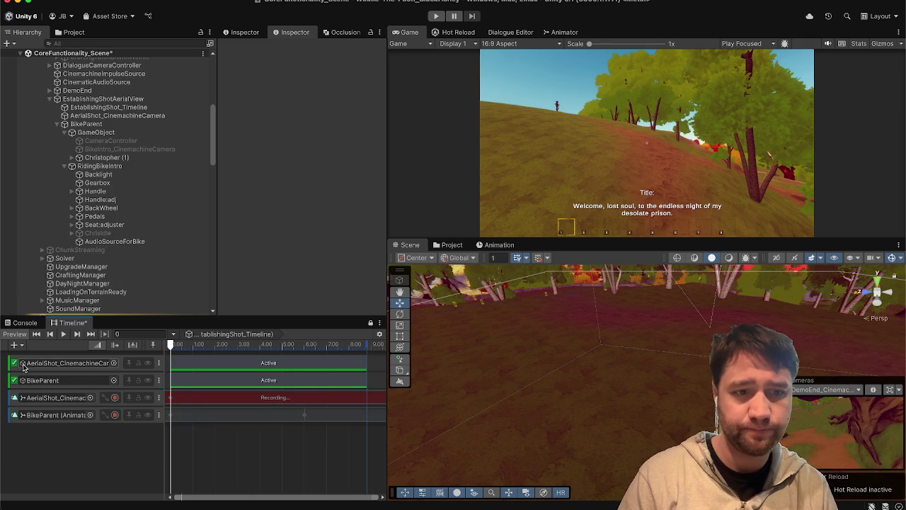
- Select the aerial camera's animation track and the camera, orbiting the view over the village
left_click(57, 398)
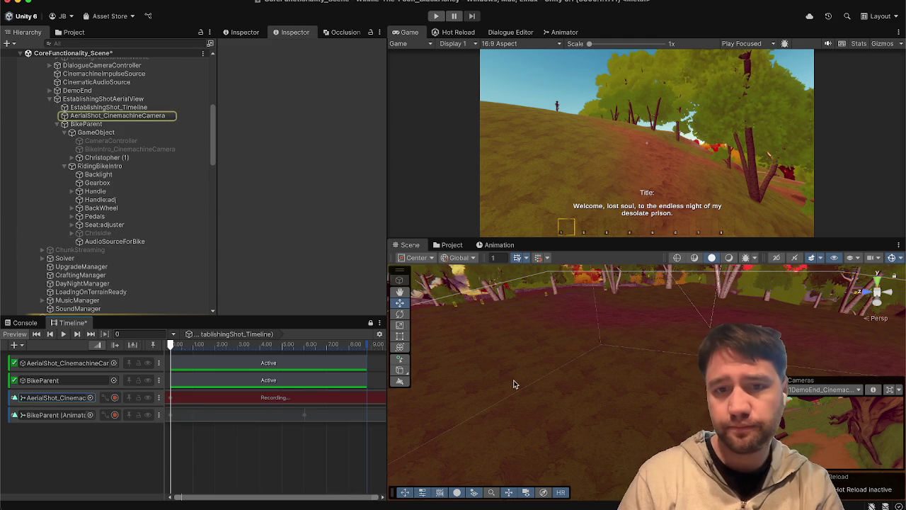
left_click_drag(514, 384, 537, 381)
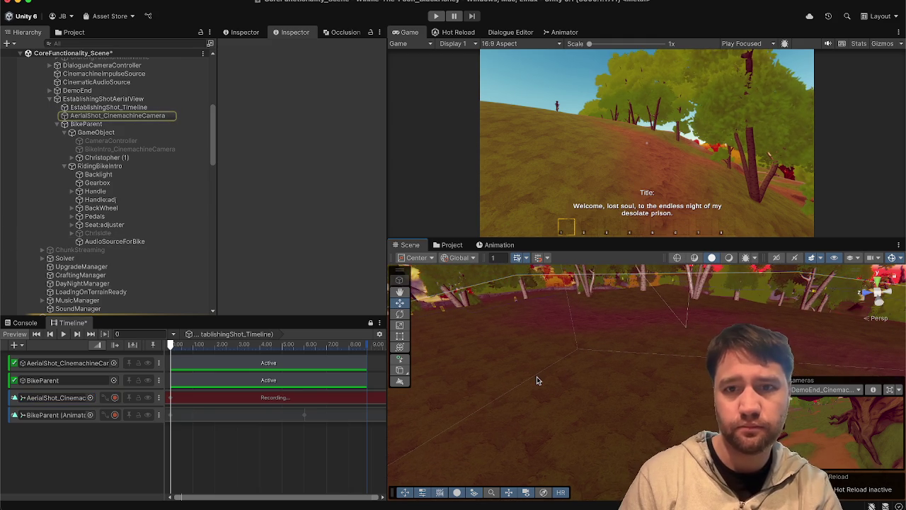
key("super+5")
left_click(411, 245)
mouse_move(542, 314)
left_mouse_down()
mouse_move(574, 319)
mouse_move(470, 333)
left_mouse_up()
left_click(135, 117)
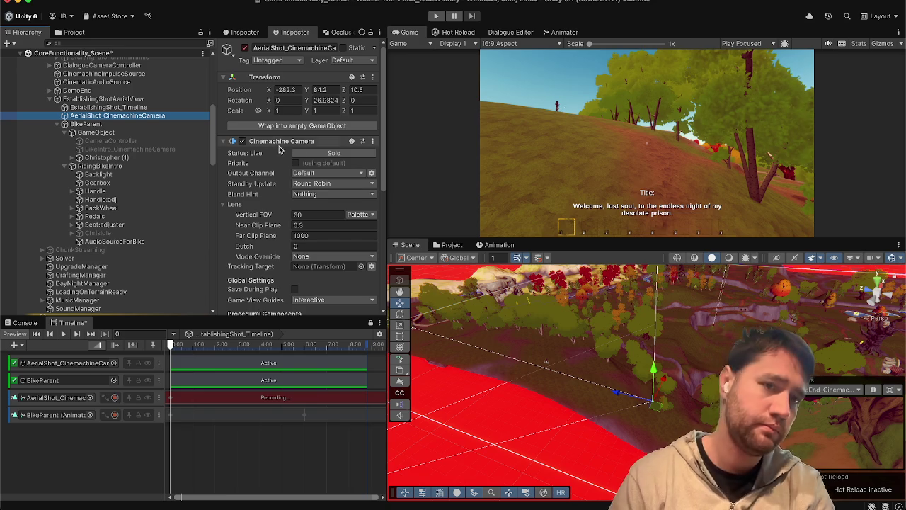
- At 4 seconds, move the aerial camera up and forward to Y 91.5, Z 34.6
left_click(147, 334)
type("4")
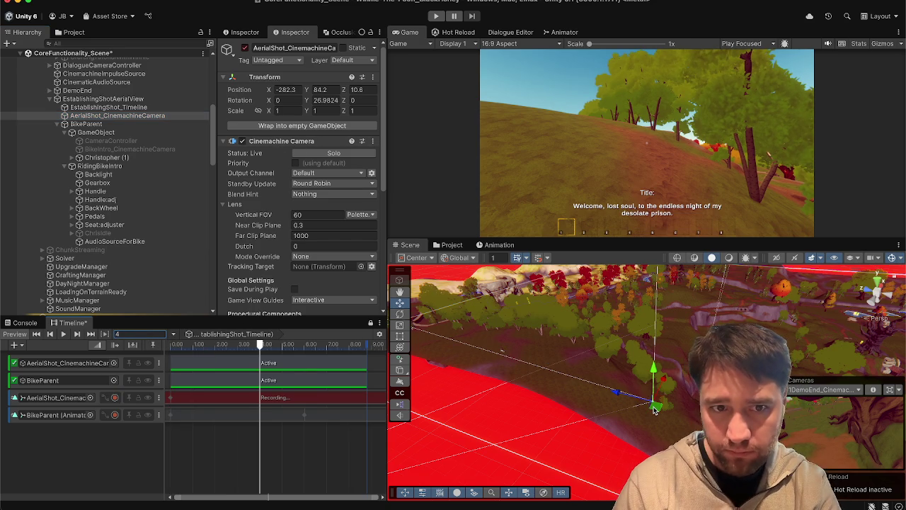
mouse_move(655, 410)
left_mouse_down()
mouse_move(655, 373)
mouse_move(567, 368)
left_mouse_up()
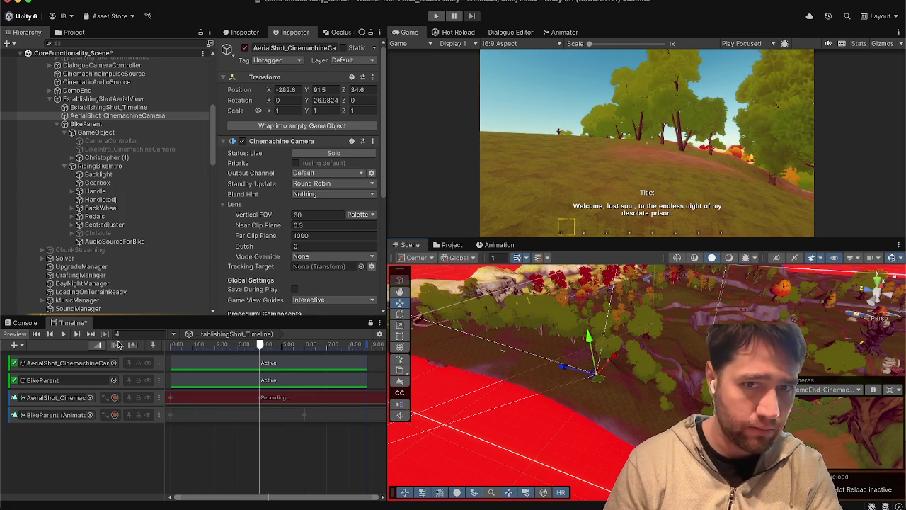
left_click(174, 346)
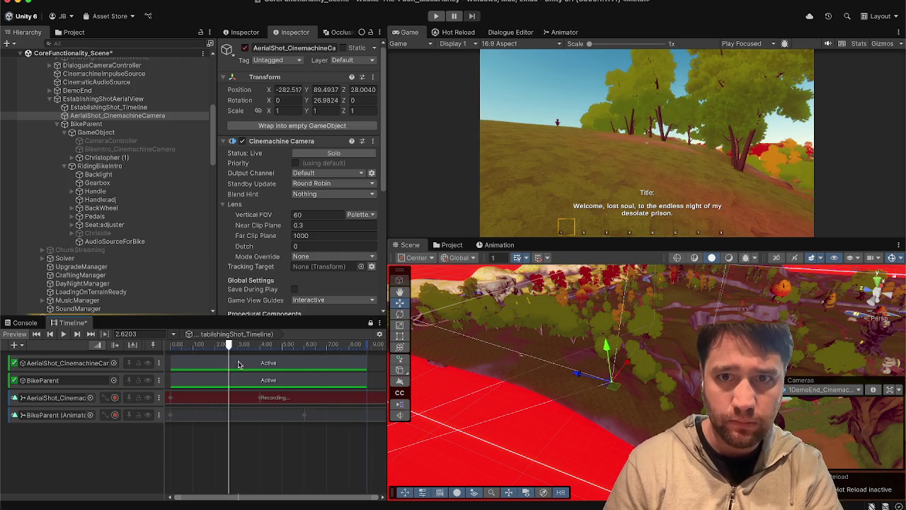
- Switch to the Game view, save the timeline changes, and maximize the Game view
left_click(409, 31)
left_click(454, 244)
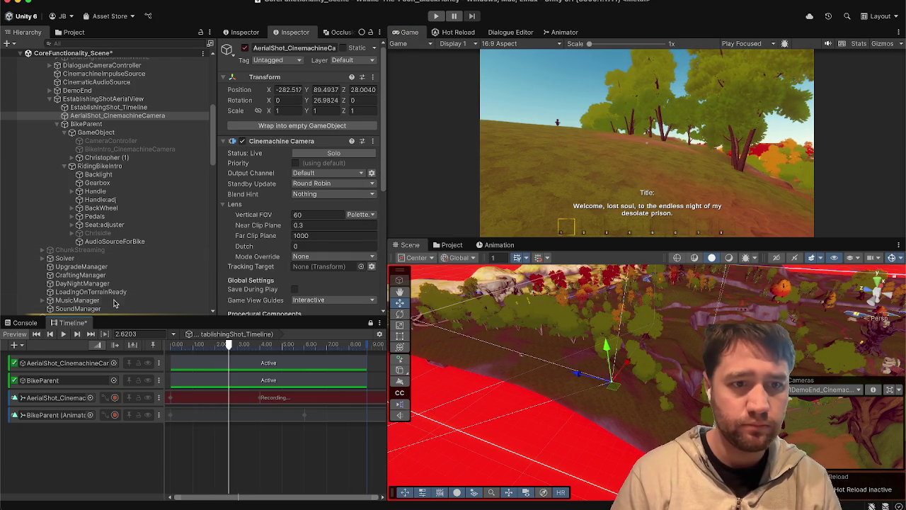
double_click(410, 35)
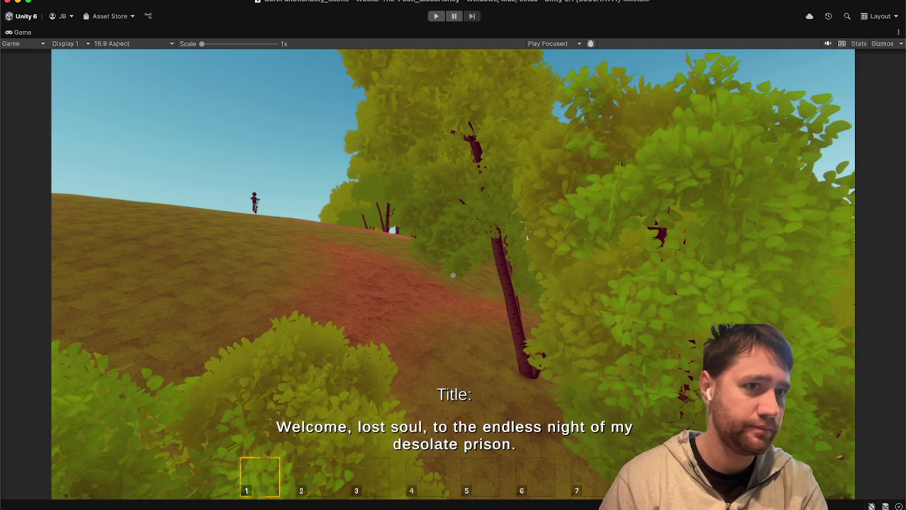
- Restore the editor layout, select the aerial camera's track, and set the time to 6 seconds
double_click(22, 33)
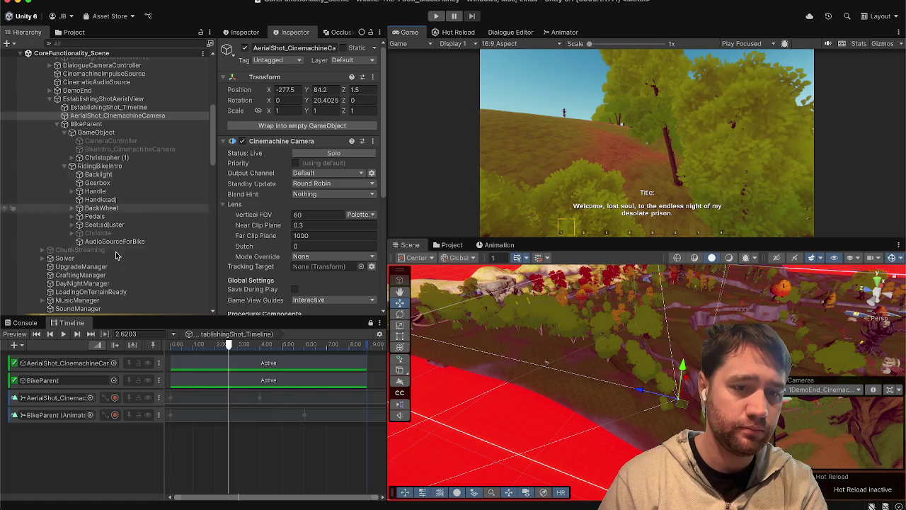
mouse_move(188, 345)
left_mouse_down()
mouse_move(157, 347)
mouse_move(266, 362)
mouse_move(305, 377)
mouse_move(146, 352)
left_mouse_up()
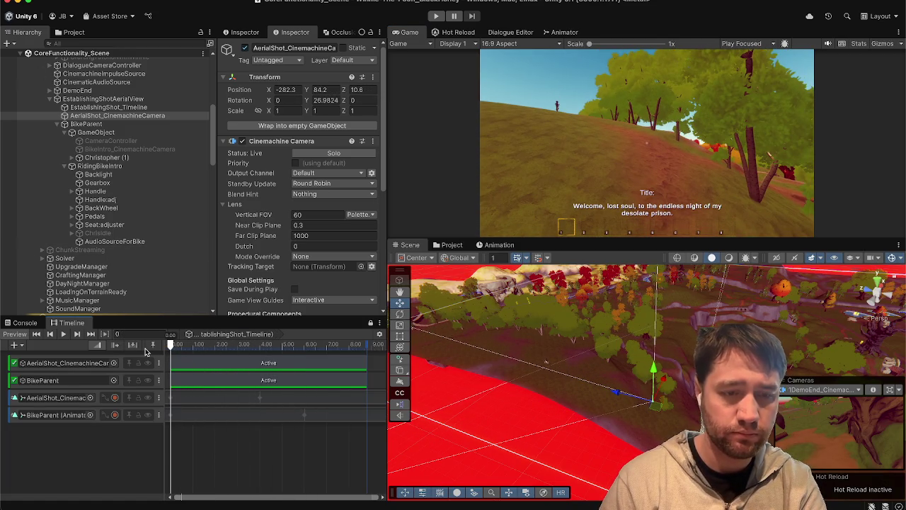
left_click(67, 400)
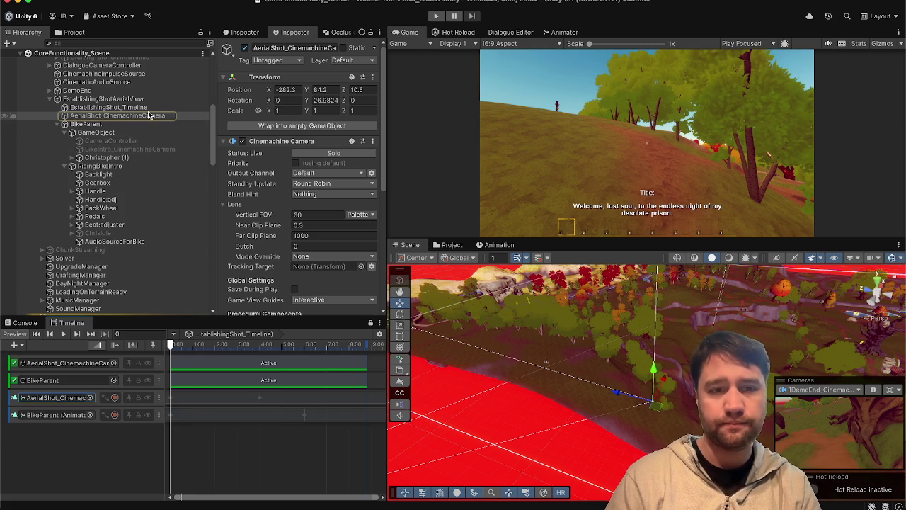
left_click(259, 344)
left_click_drag(260, 344, 259, 344)
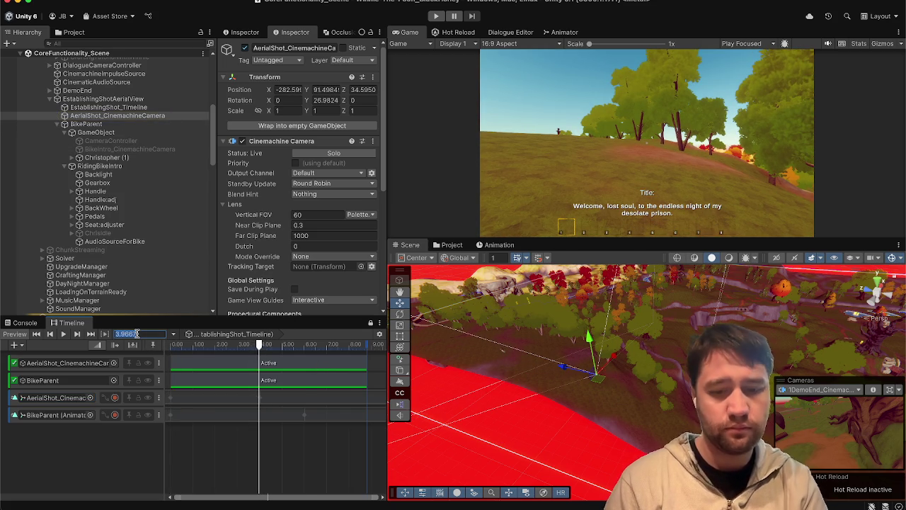
type("6")
key("Return")
- Set the Timeline time to 8 seconds and start recording the aerial camera's keyframes
left_click(144, 335)
type("8")
key("Return")
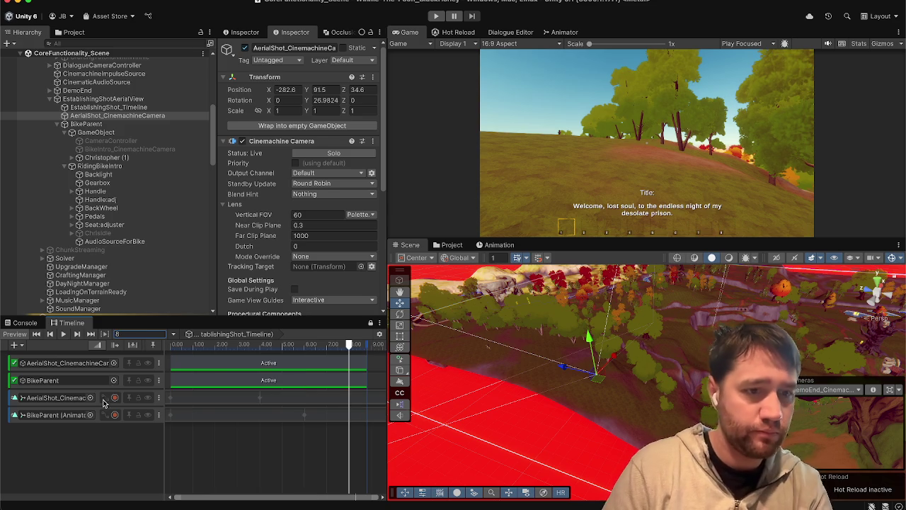
left_click(103, 402)
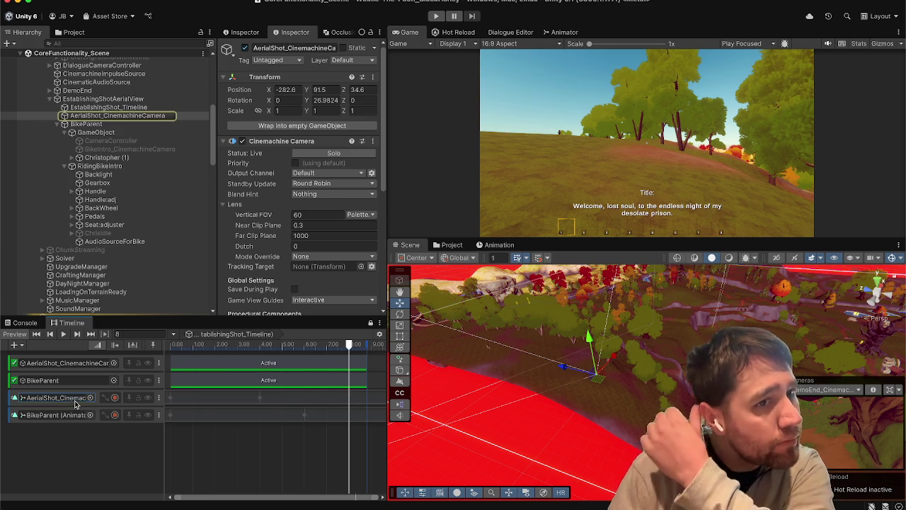
left_click(114, 398)
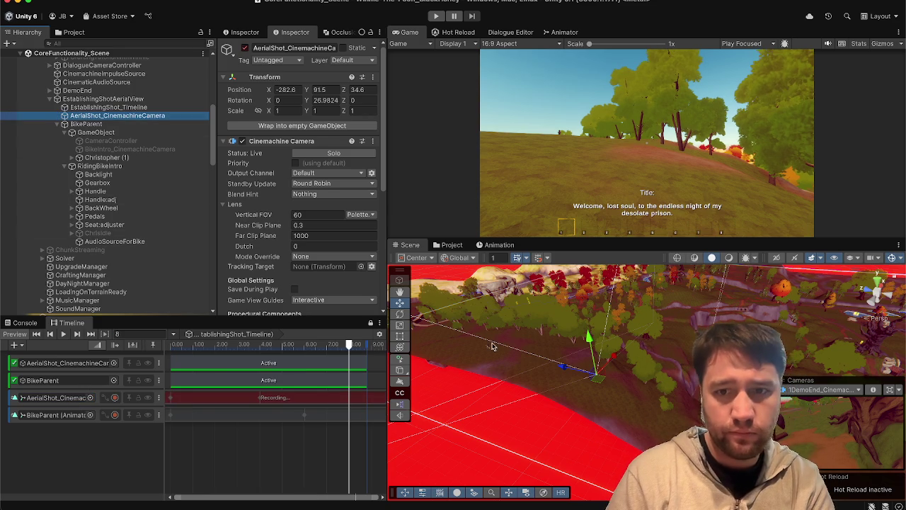
- At 8 seconds, turn the aerial camera right and raise it sideways over the village
key("e")
left_click_drag(596, 400, 459, 399)
key("w")
left_click_drag(602, 367, 618, 350)
key("e")
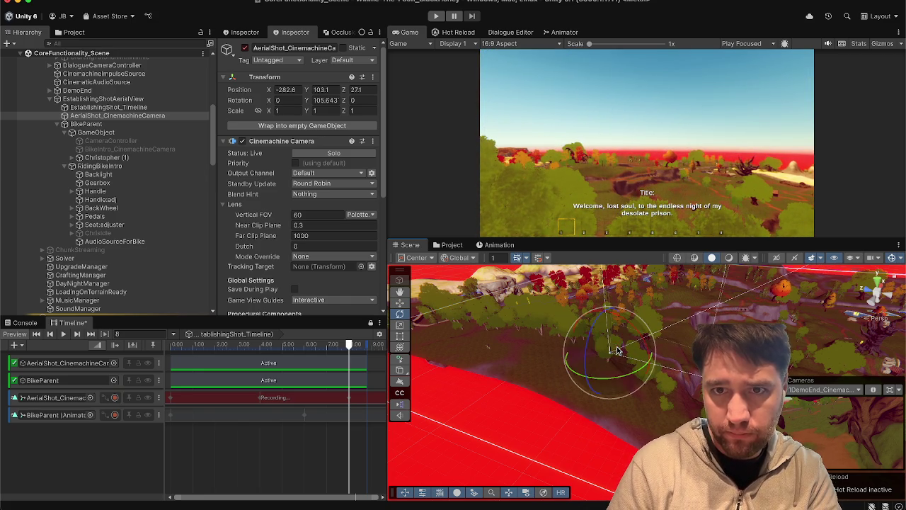
key("w")
mouse_move(613, 359)
left_mouse_down()
mouse_move(643, 331)
mouse_move(700, 310)
mouse_move(674, 325)
mouse_move(700, 315)
mouse_move(692, 318)
left_mouse_up()
key("e")
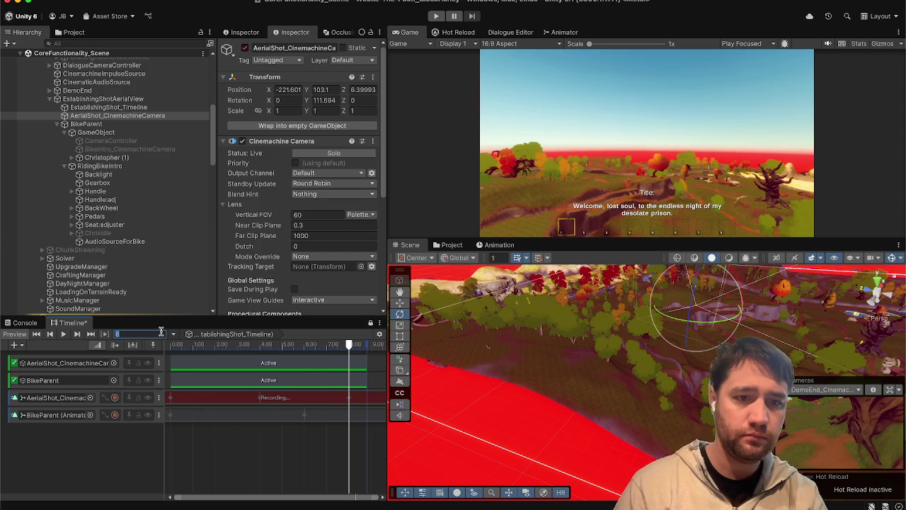
type("10")
- At 10 seconds, extend the camera clip and lower the camera to -222.8, 68.7, 0.8, Y 159.329
key("Return")
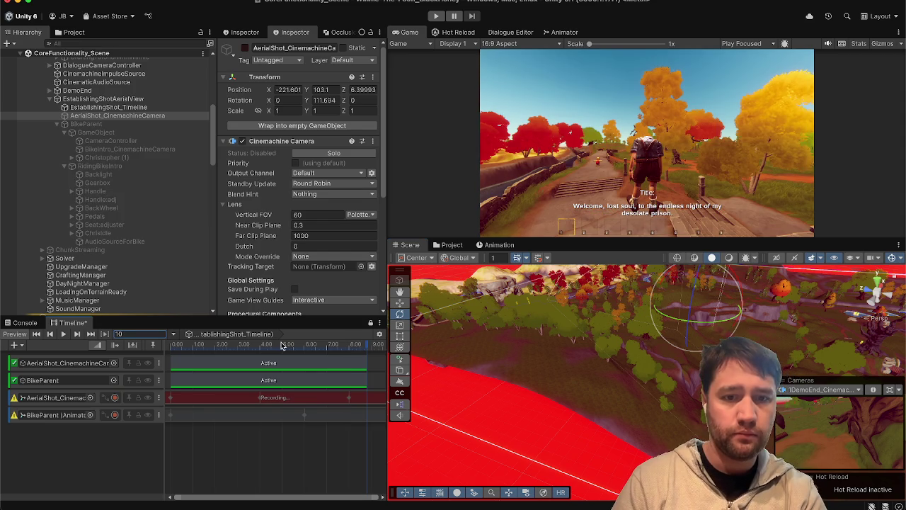
left_click(35, 394)
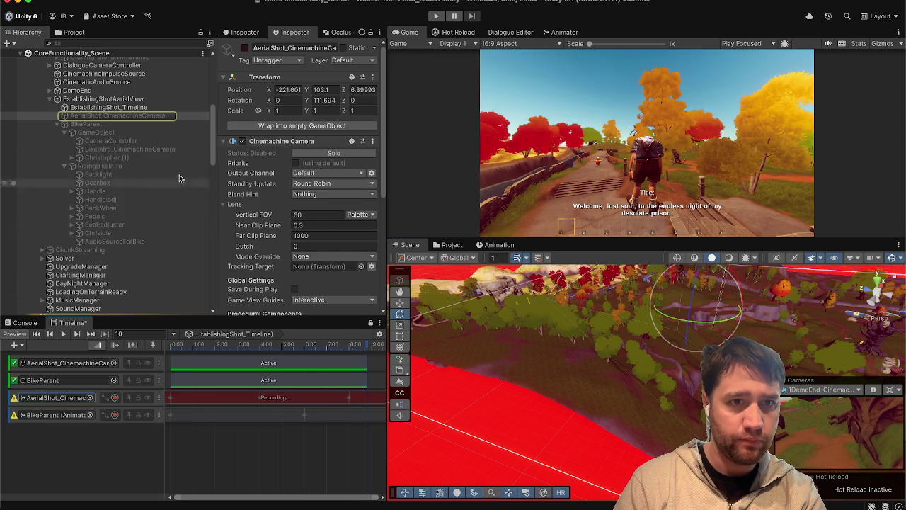
left_click_drag(362, 361, 391, 361)
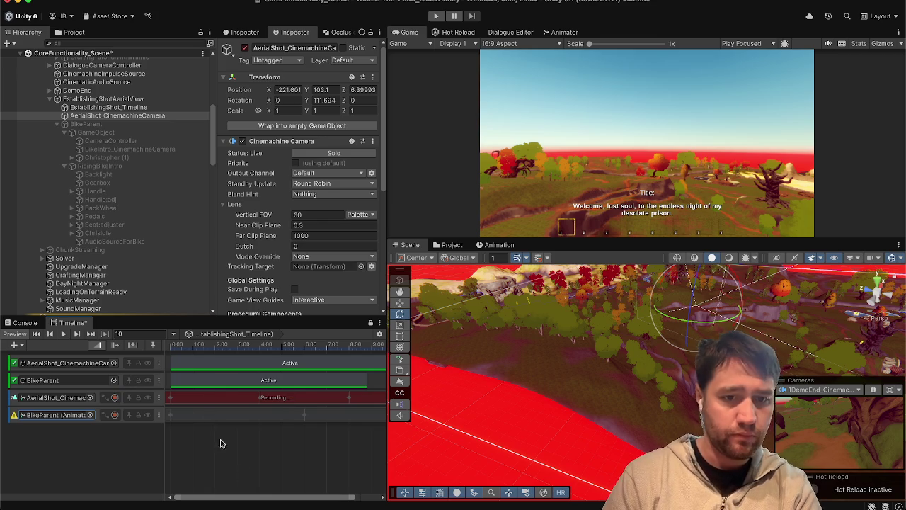
left_click_drag(260, 500, 309, 504)
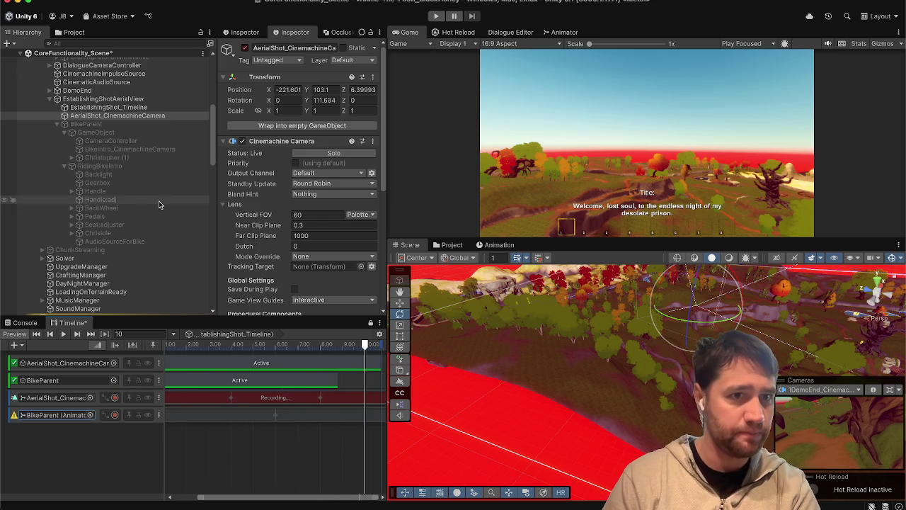
left_click_drag(712, 328, 634, 320)
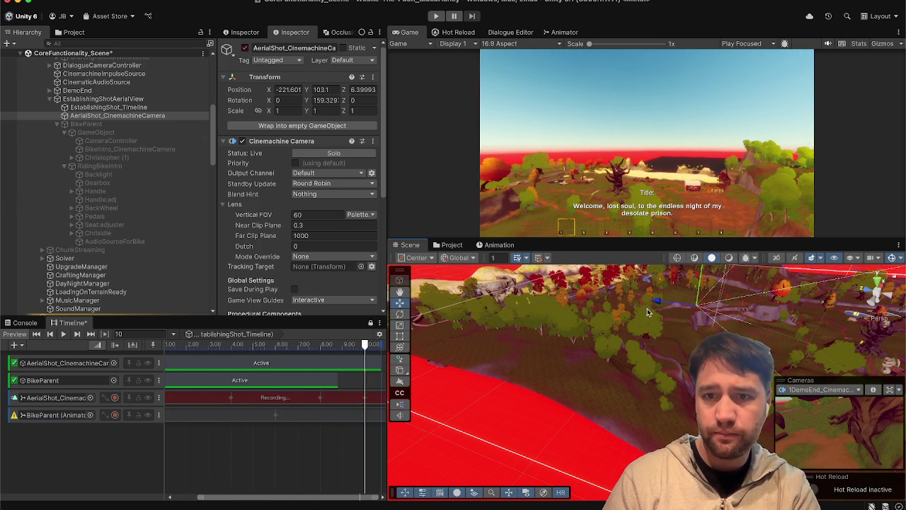
mouse_move(700, 279)
left_mouse_down()
mouse_move(685, 326)
mouse_move(659, 345)
left_mouse_up()
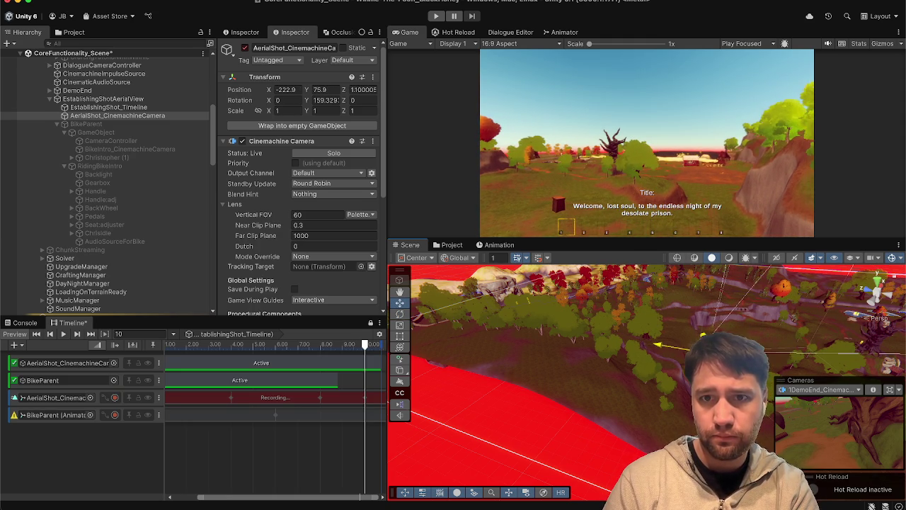
left_click_drag(706, 318, 703, 324)
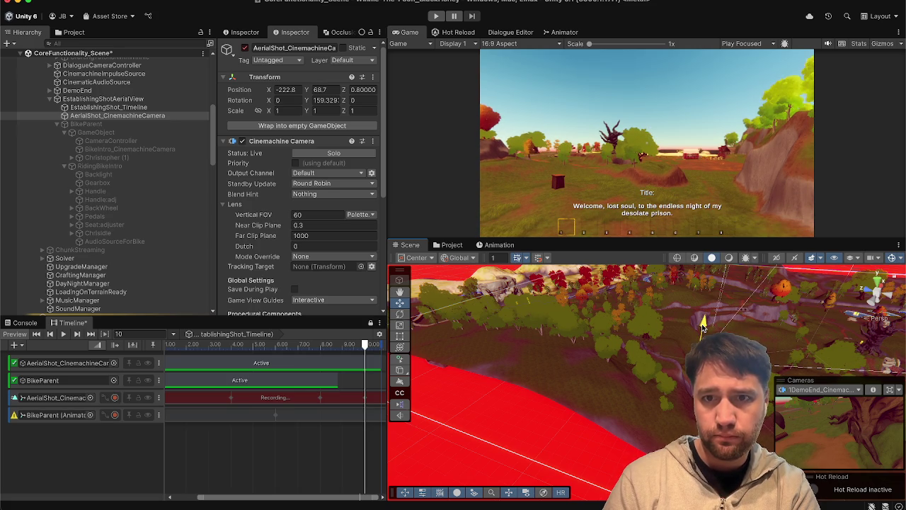
scroll(199, 367, "up", 1)
scroll(199, 367, "up", 2)
left_click(218, 337)
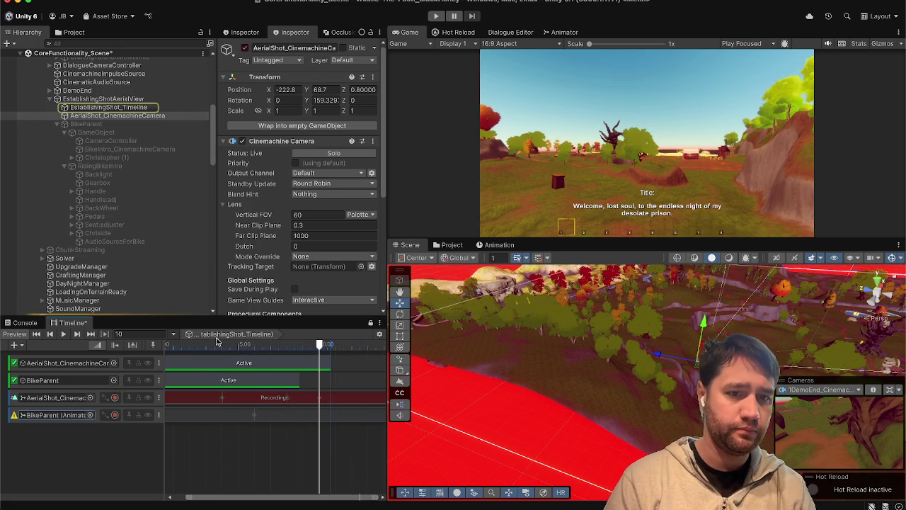
- Preview the aerial shot from the start, stop recording on the AerialShot track, and rewind to 0
left_click(131, 346)
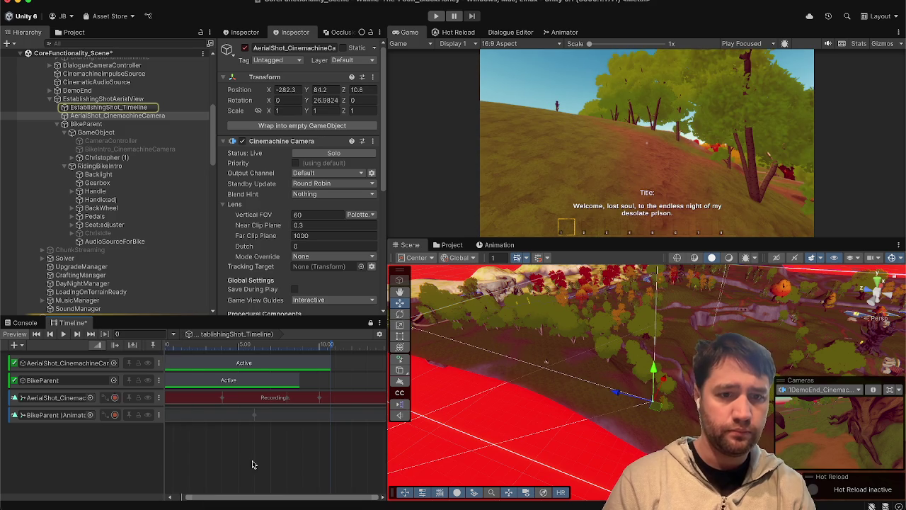
left_click(62, 336)
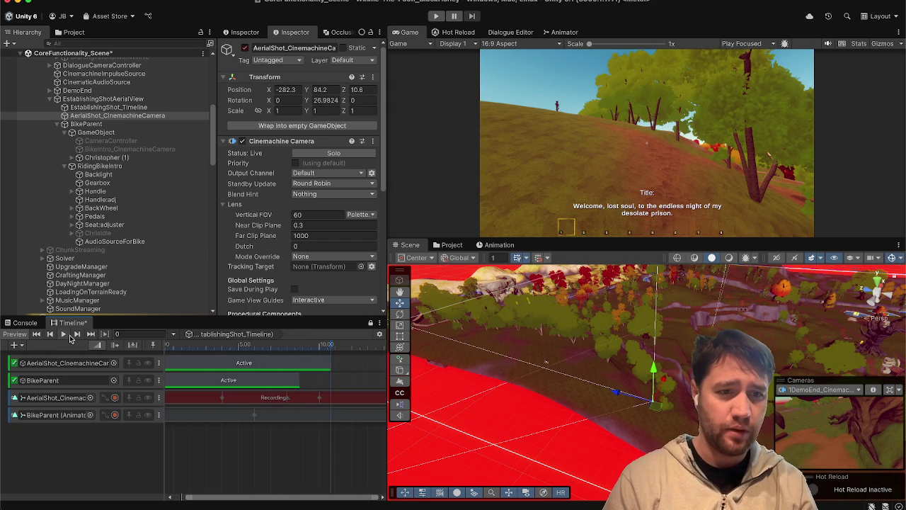
left_click(186, 347)
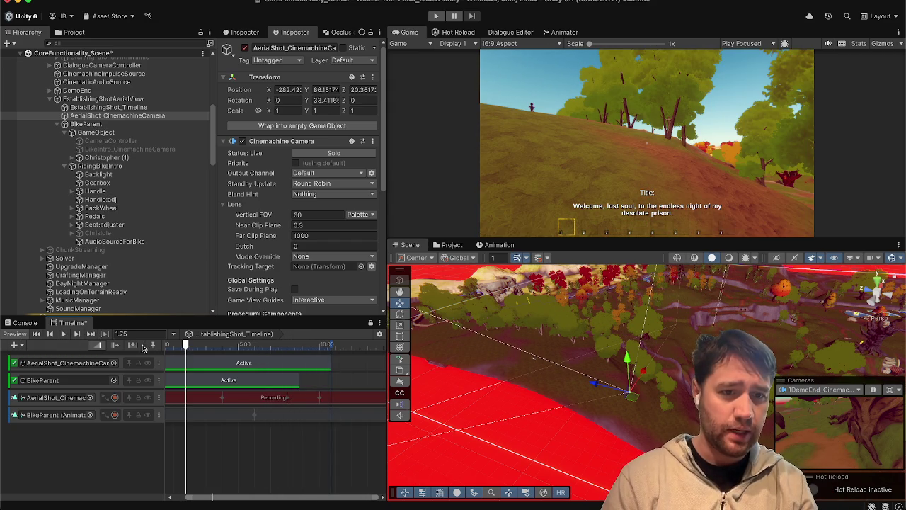
left_click(114, 398)
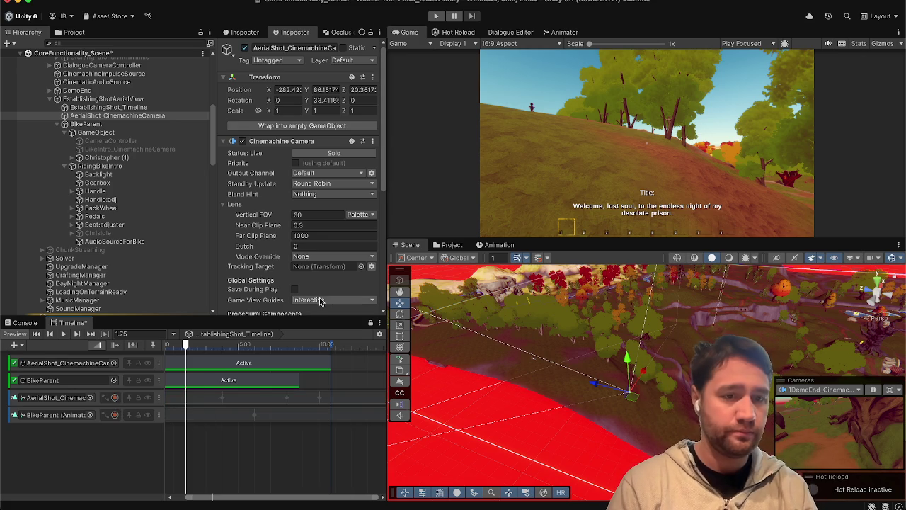
left_click_drag(180, 352, 148, 352)
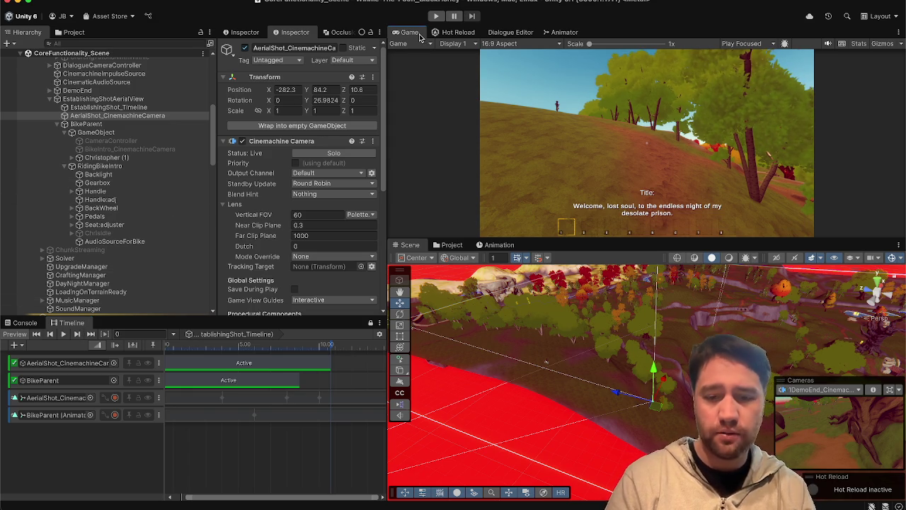
- Make the Game view fullscreen with F10 to watch the hillside rider shot under the 'Welcome, lost soul…' caption
key("F10")
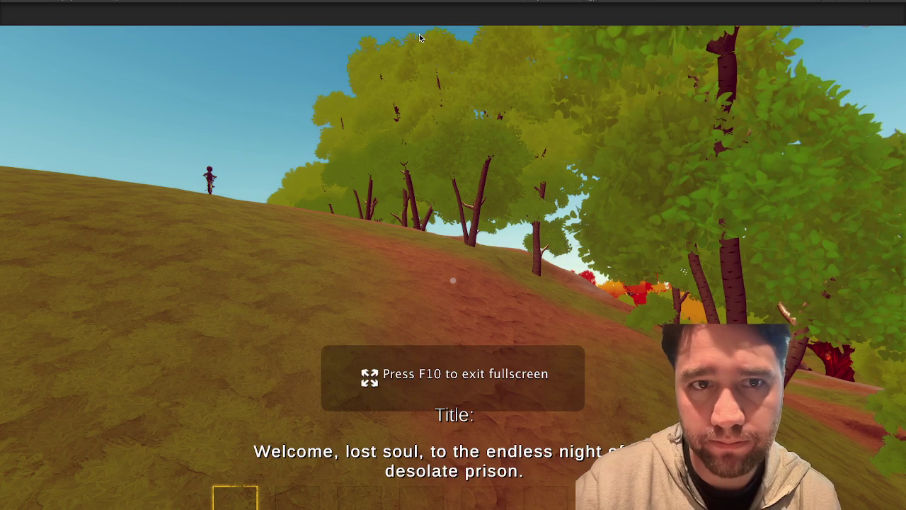
key("F10")
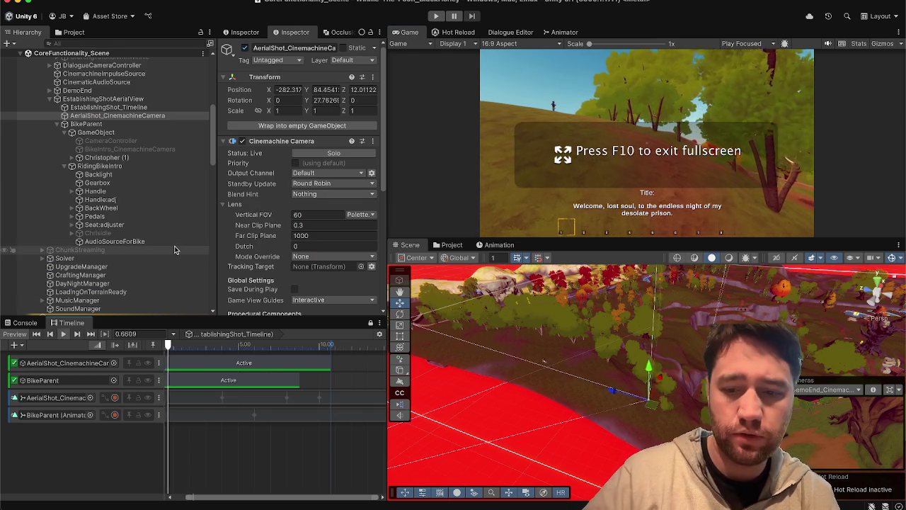
key("F10")
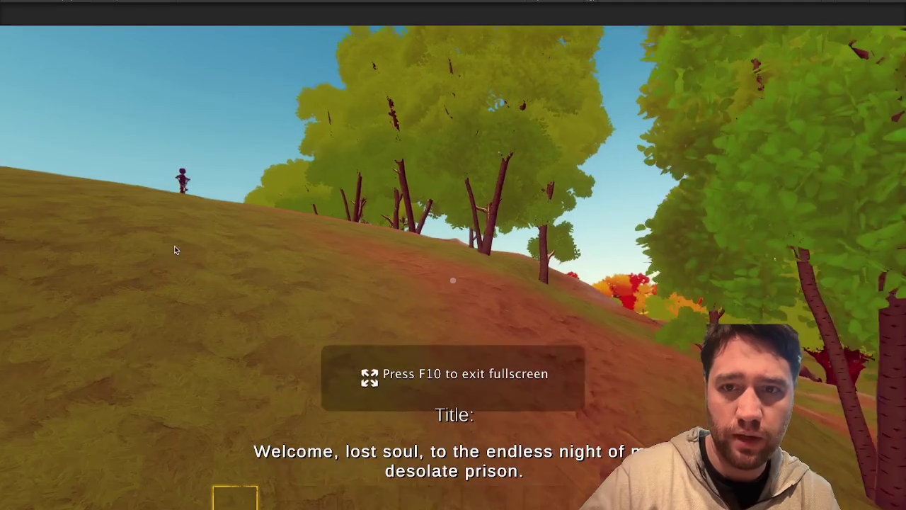
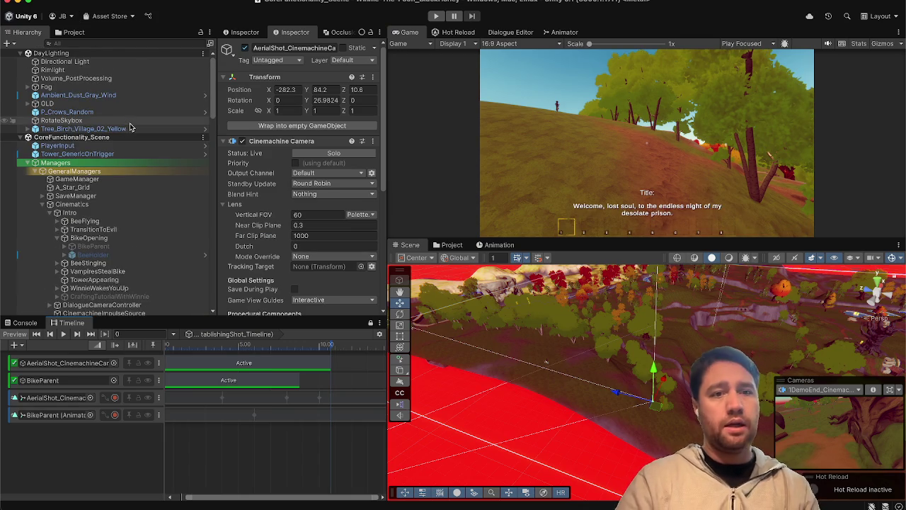
- Inspect the Cinematics object, then do a quick test run of the game and stop it
left_click(82, 204)
scroll(282, 195, "down", 10)
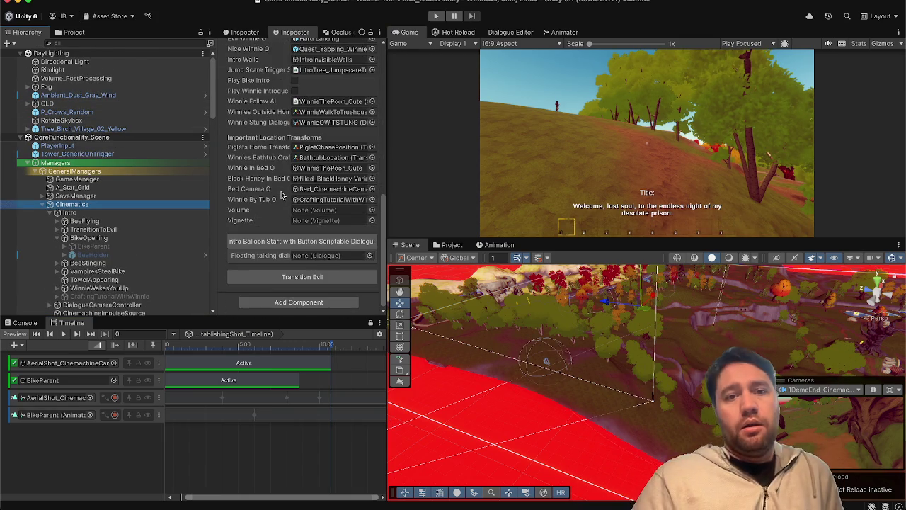
scroll(282, 195, "up", 2)
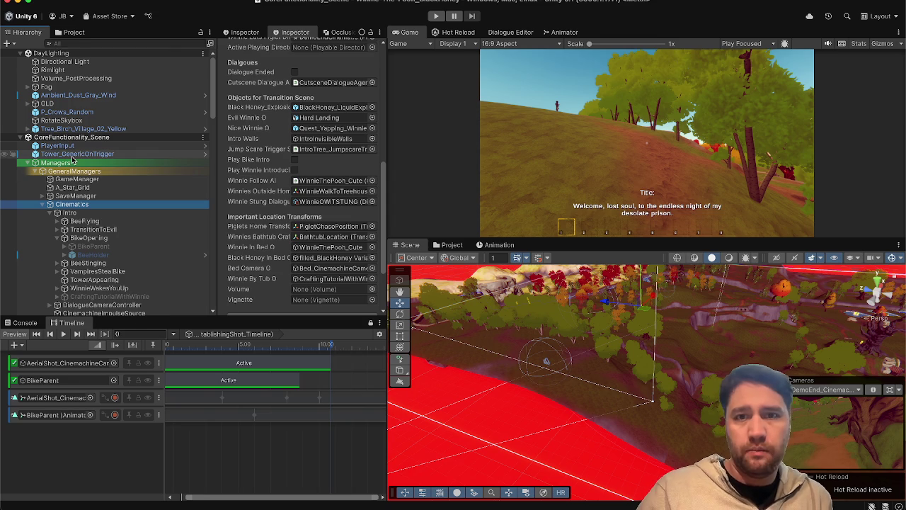
left_click(433, 15)
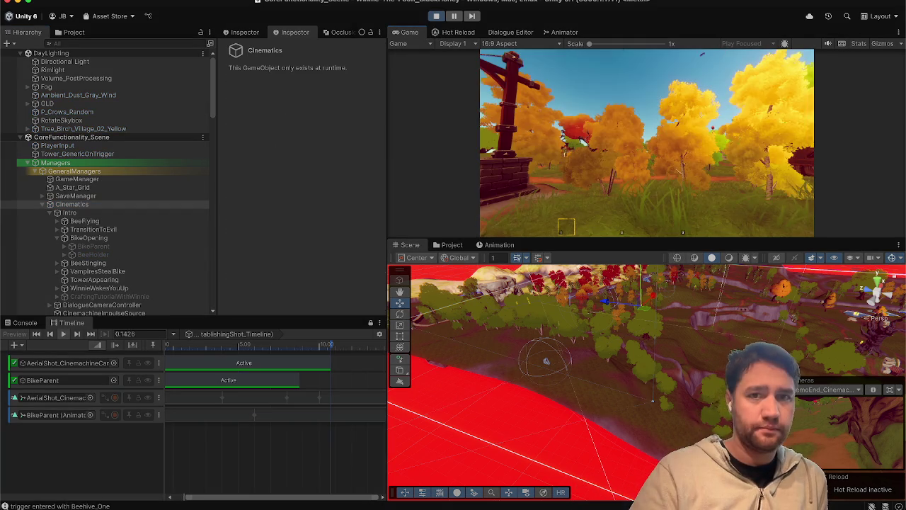
key("Escape")
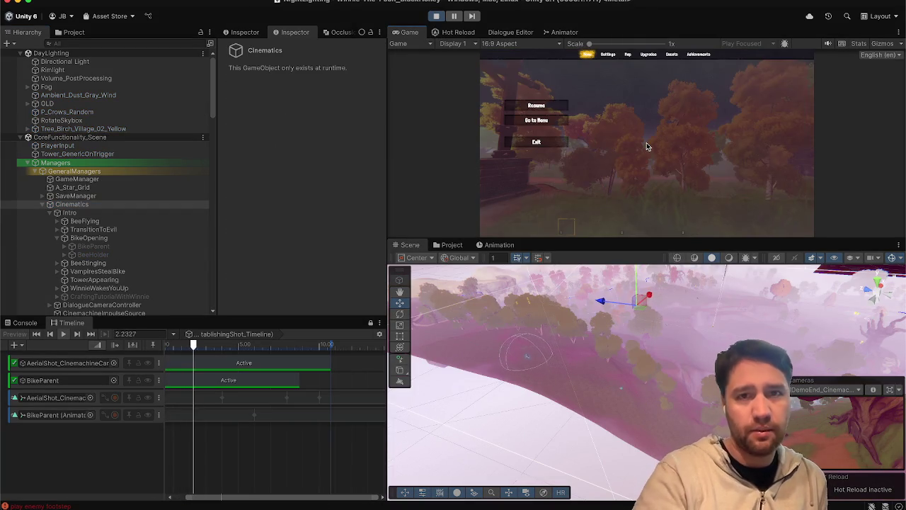
left_click(436, 16)
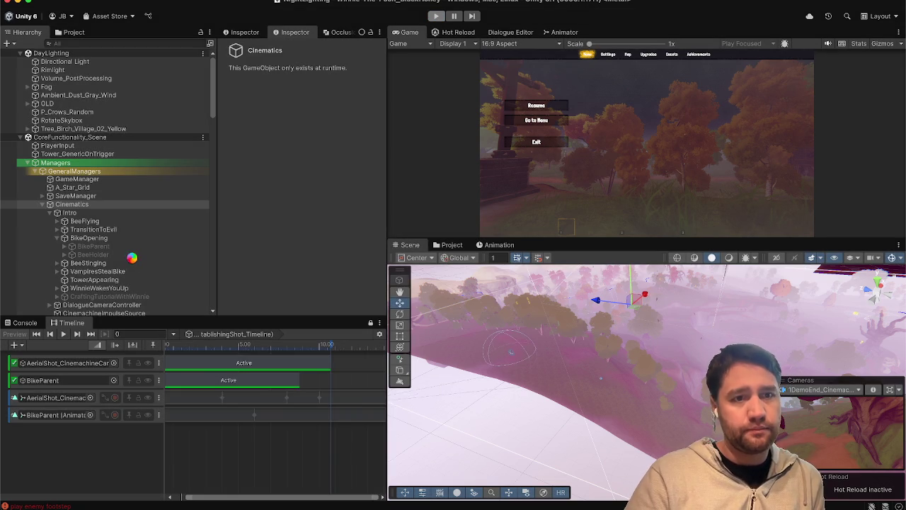
scroll(127, 258, "down", 3)
scroll(126, 258, "down", 10)
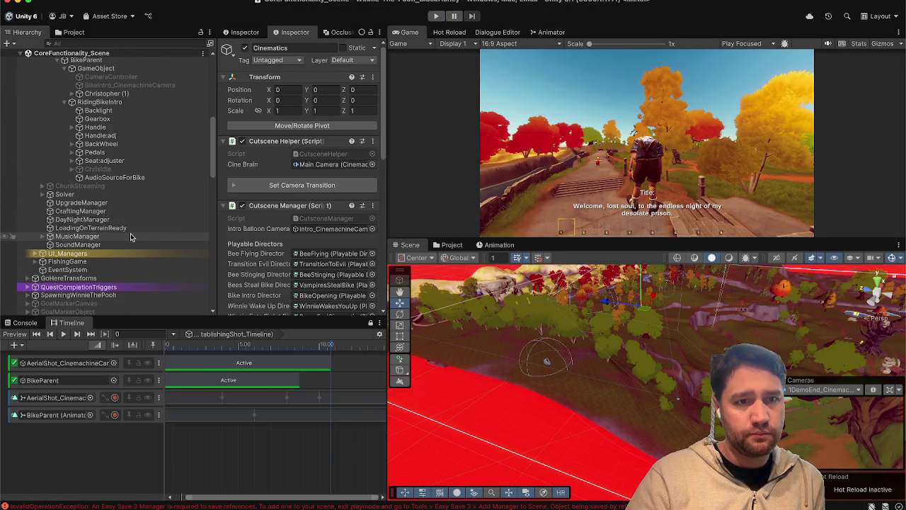
- Set DayNightManager's Starting Time Of Day to Day and Starting Day Scene to Day Lighting
left_click(131, 222)
left_click(314, 203)
left_click(314, 197)
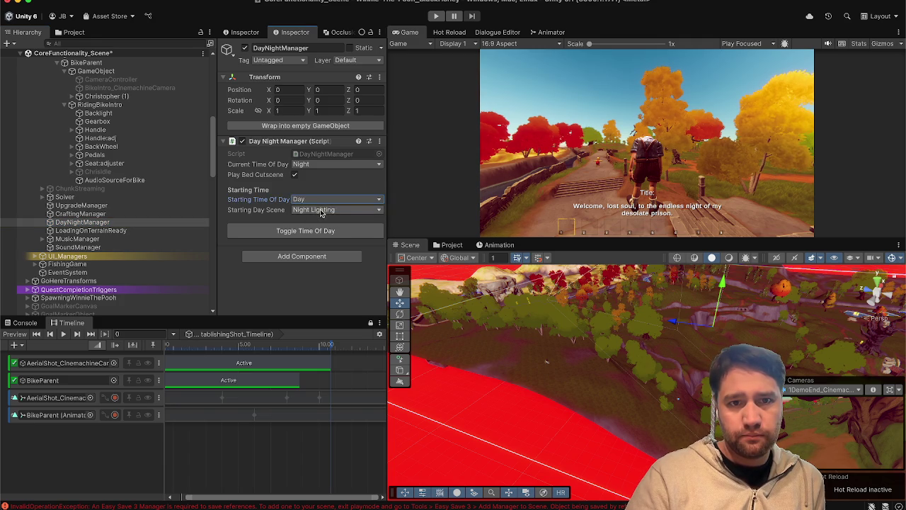
left_click(322, 211)
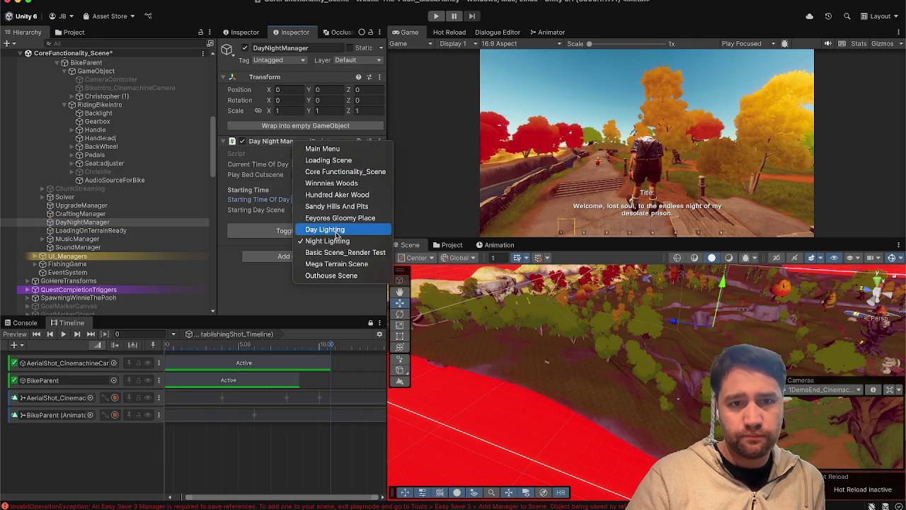
left_click(336, 231)
scroll(141, 270, "down", 10)
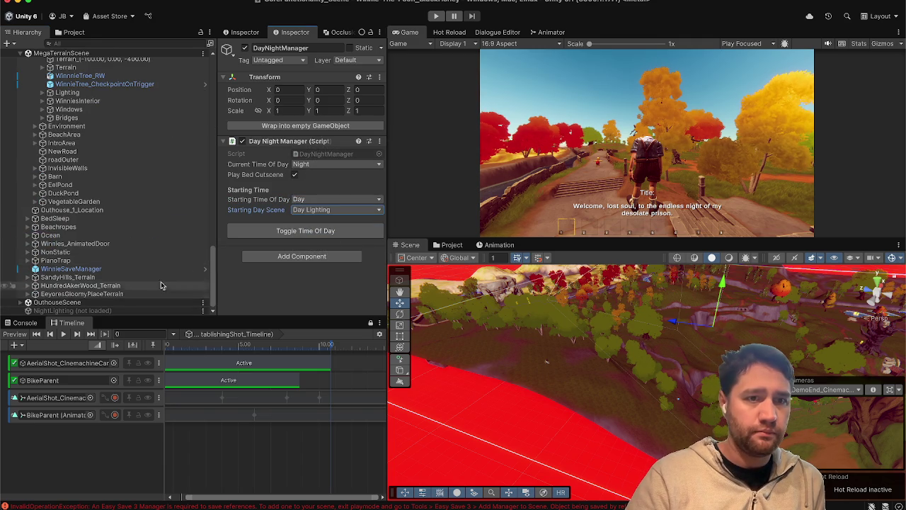
scroll(159, 269, "up", 15)
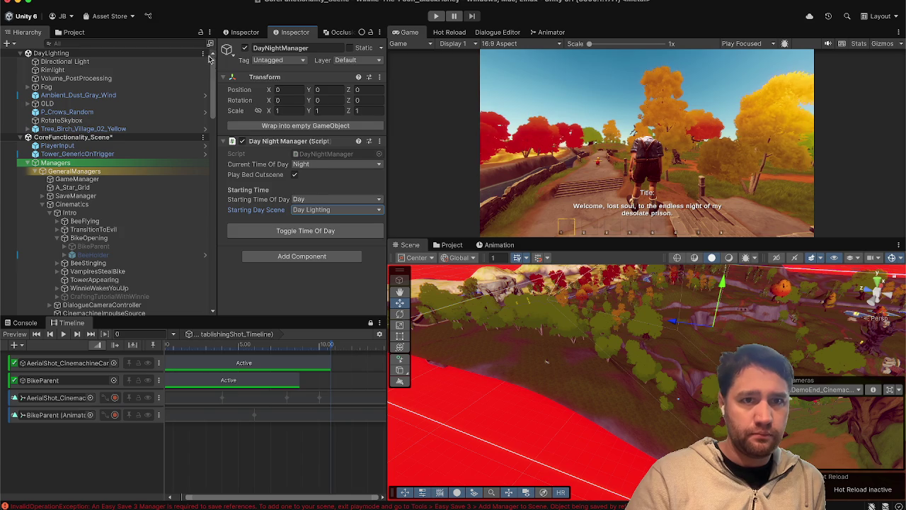
- Unload the DayLighting scene and start a test run of the game
left_click(205, 53)
left_click(241, 126)
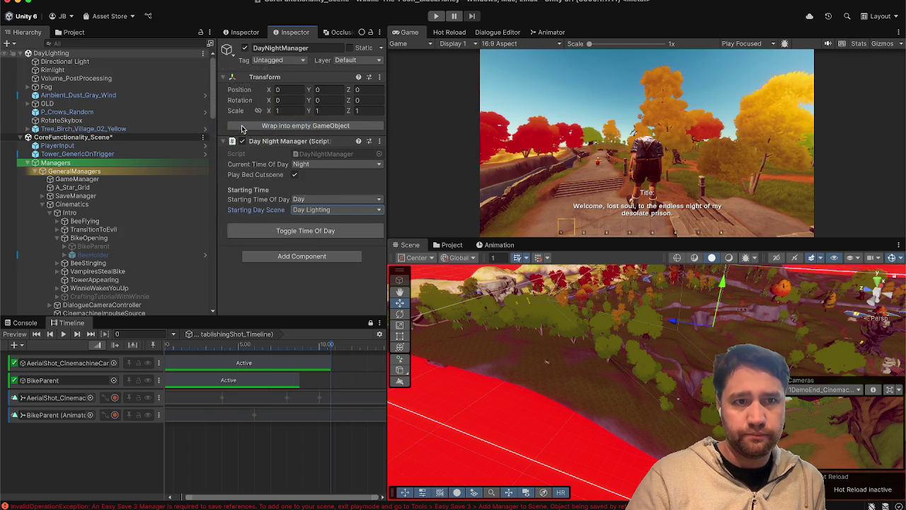
scroll(145, 198, "down", 8)
scroll(146, 199, "down", 10)
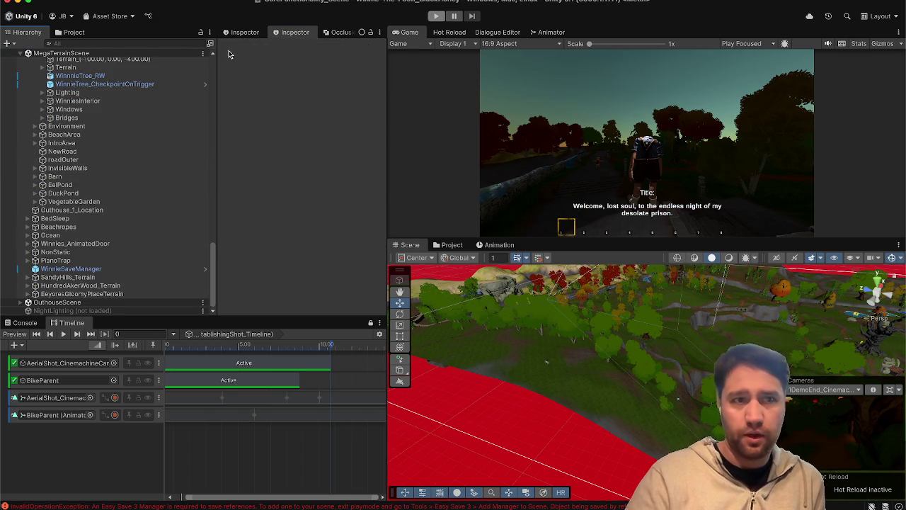
key("super+p")
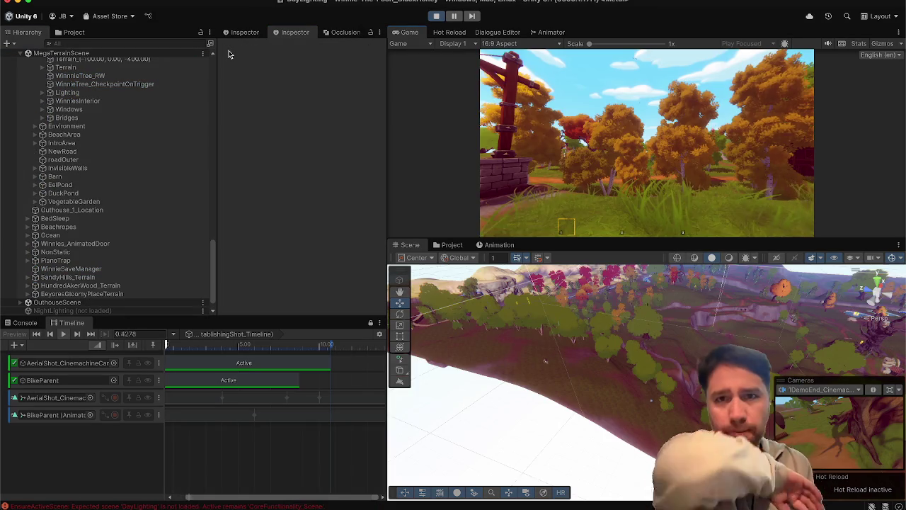
- Rewind the Timeline playhead to time 0
left_click_drag(180, 345, 179, 346)
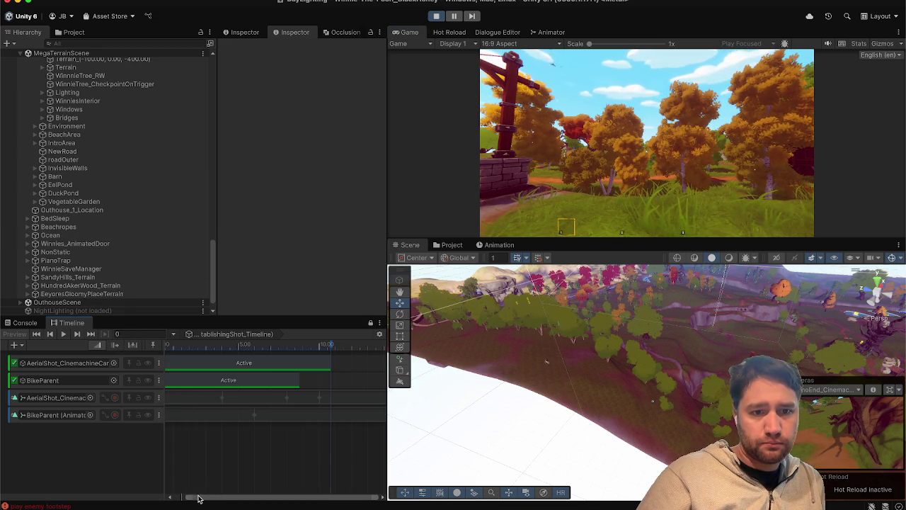
left_click_drag(199, 498, 121, 495)
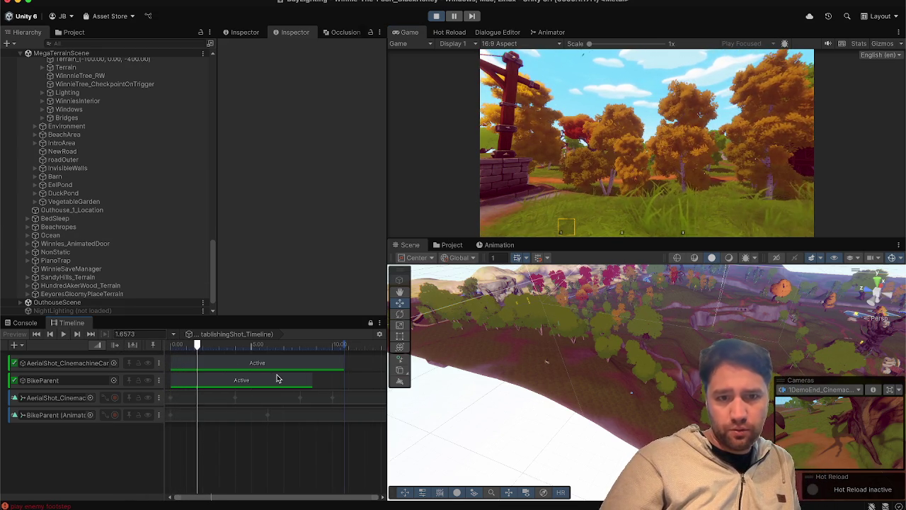
left_click_drag(197, 345, 145, 344)
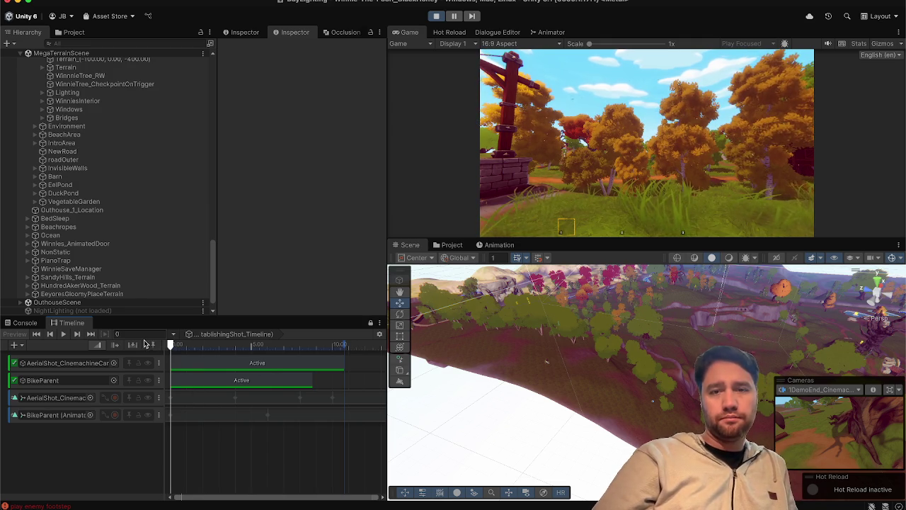
- Activate AerialShot_CinemachineCamera and play the aerial shot timeline in fullscreen Game view
left_click(71, 362)
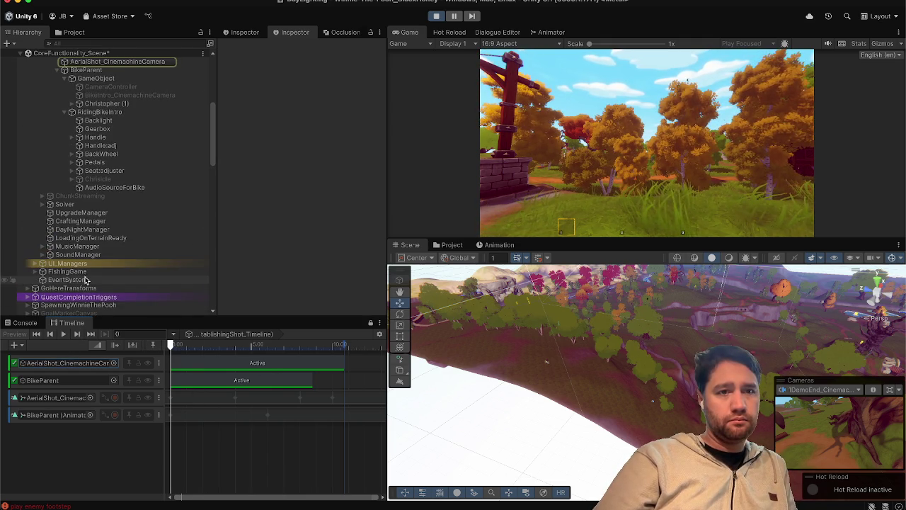
left_click(119, 111)
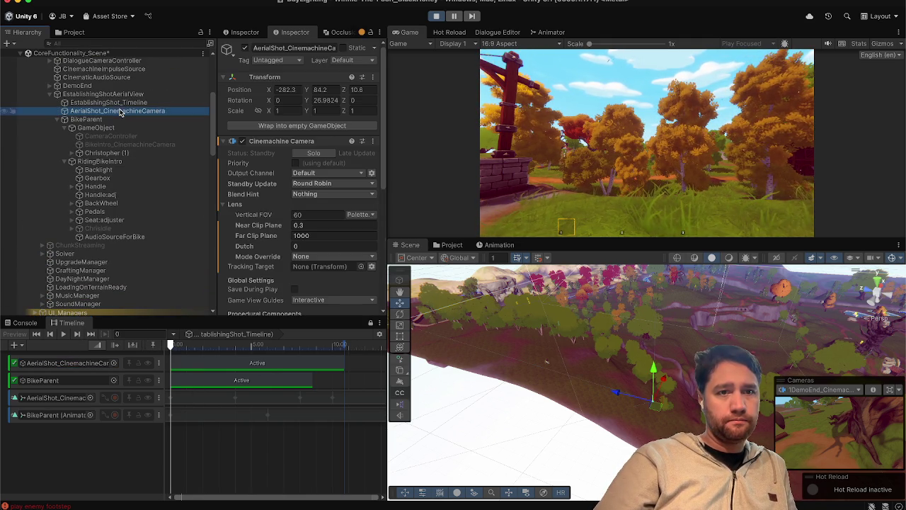
left_click(244, 48)
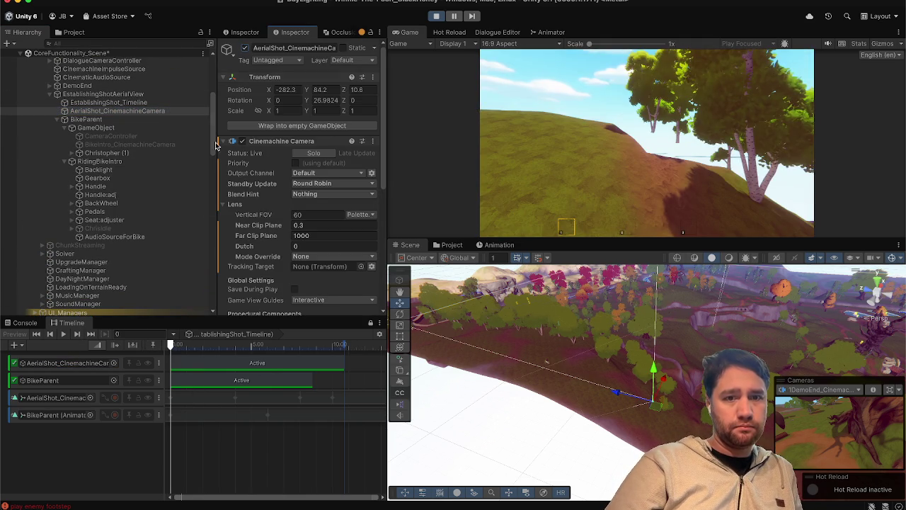
left_click(63, 335)
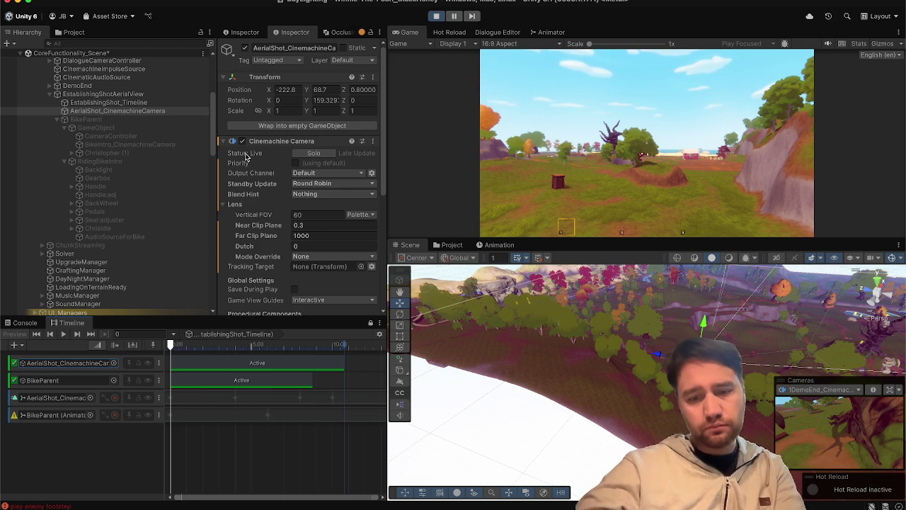
key("F10")
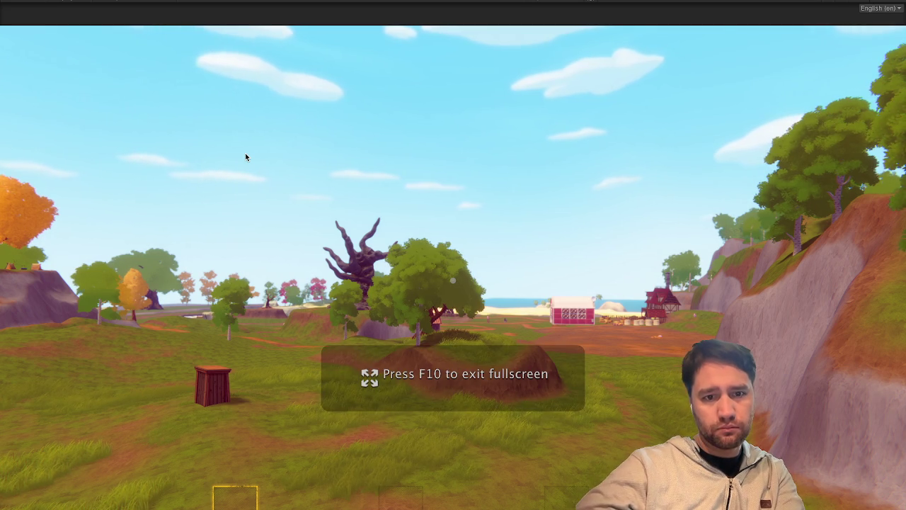
- Replay the aerial shot fullscreen, then stop the test run and switch to the browser
key("F10")
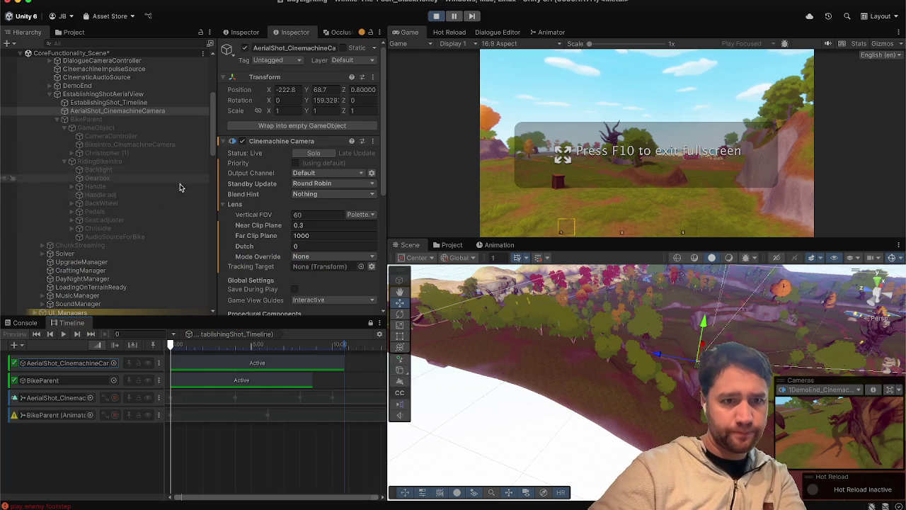
left_click(64, 334)
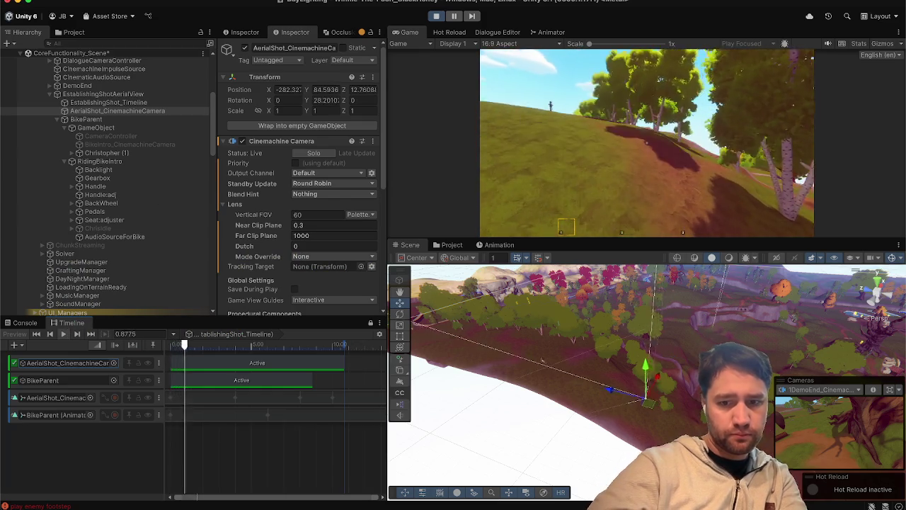
key("F10")
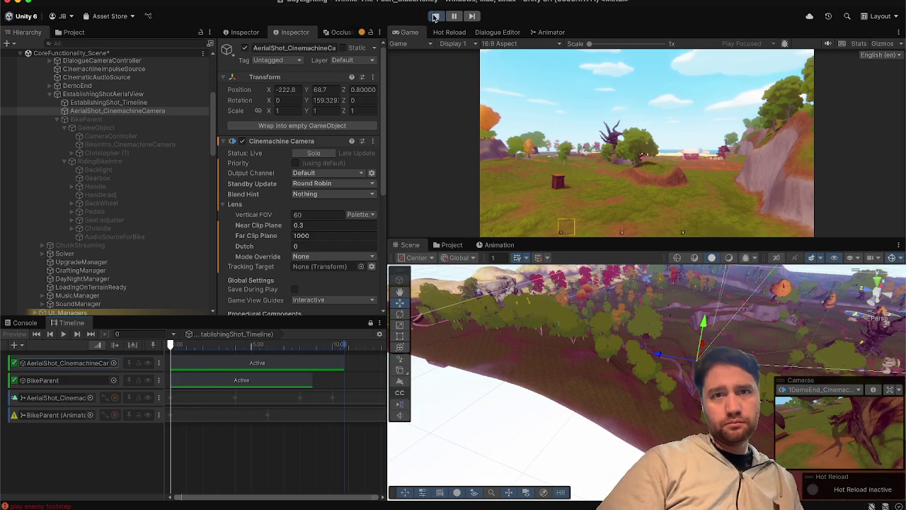
key("Escape")
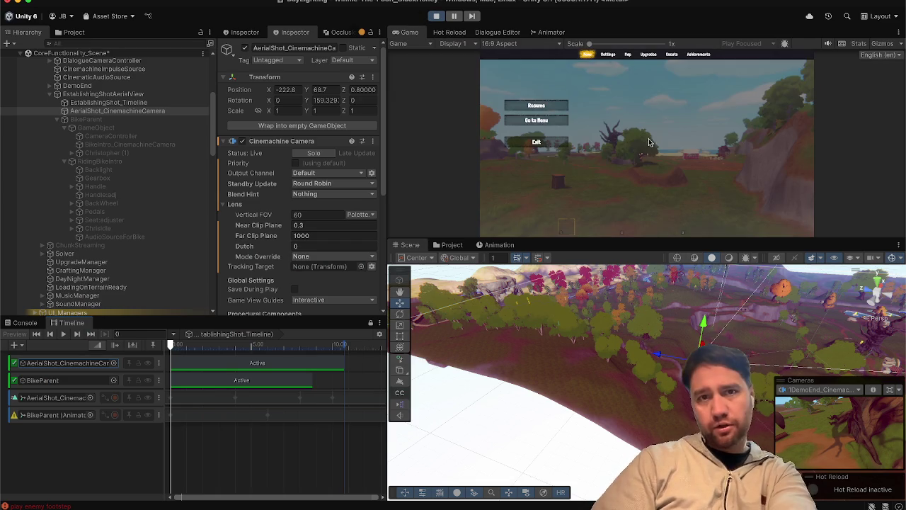
left_click(437, 16)
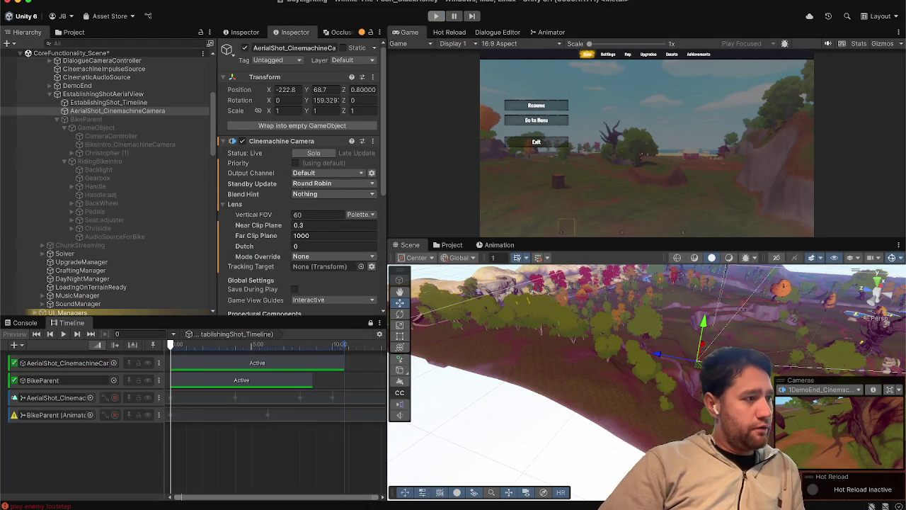
key("super+Tab")
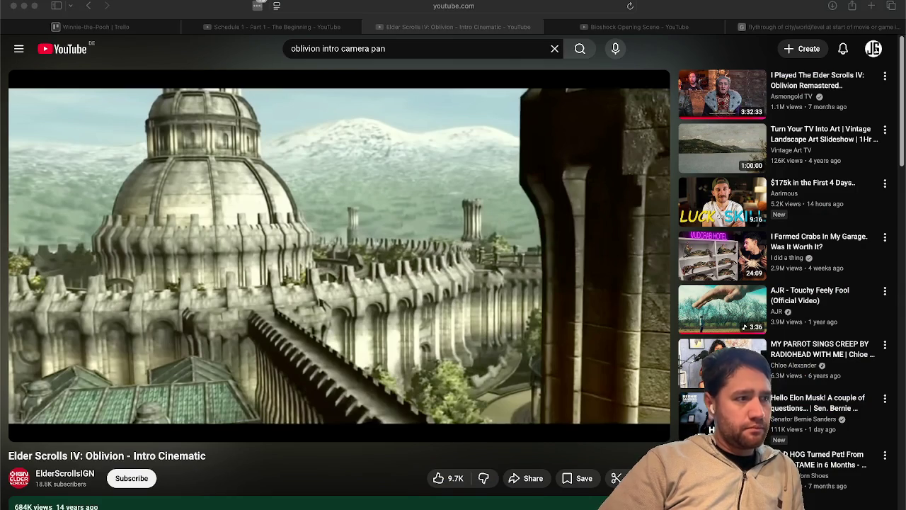
- Open the Schedule 1 - Part 1 video in the browser, then switch back to Unity
left_click(266, 445)
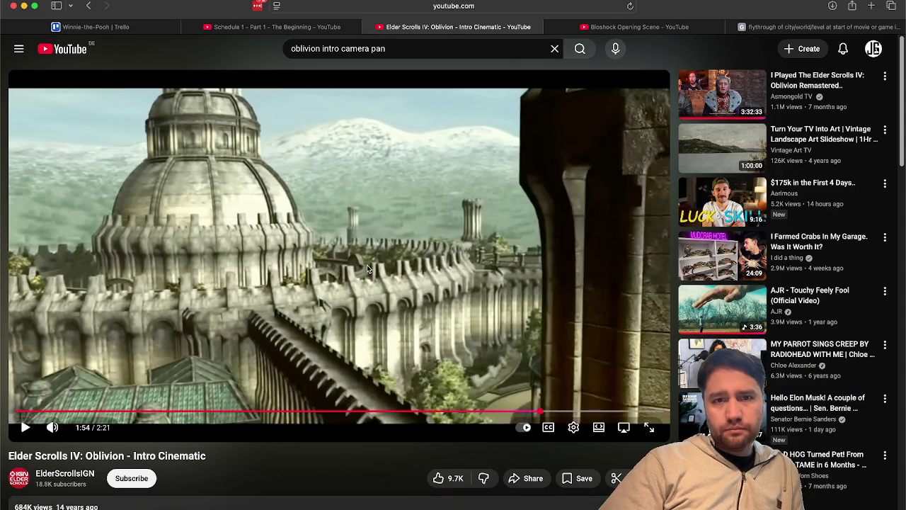
left_click(316, 32)
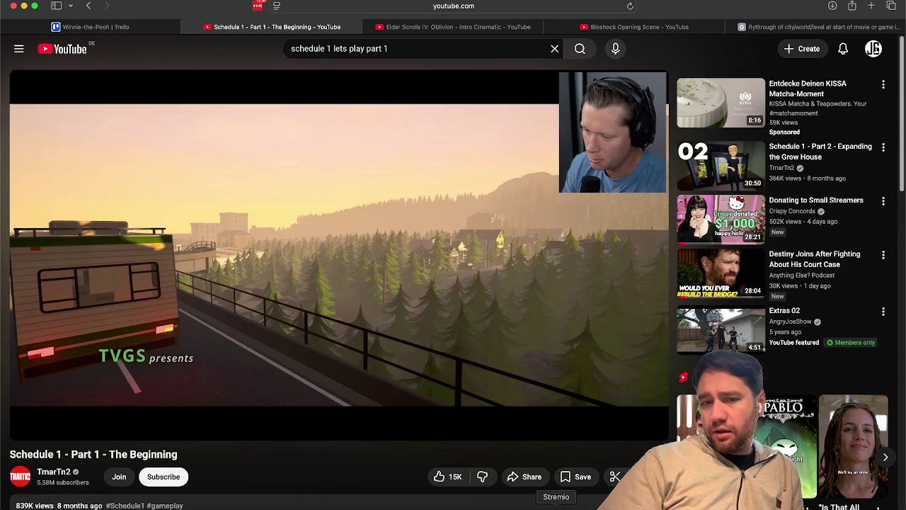
key("super+Tab")
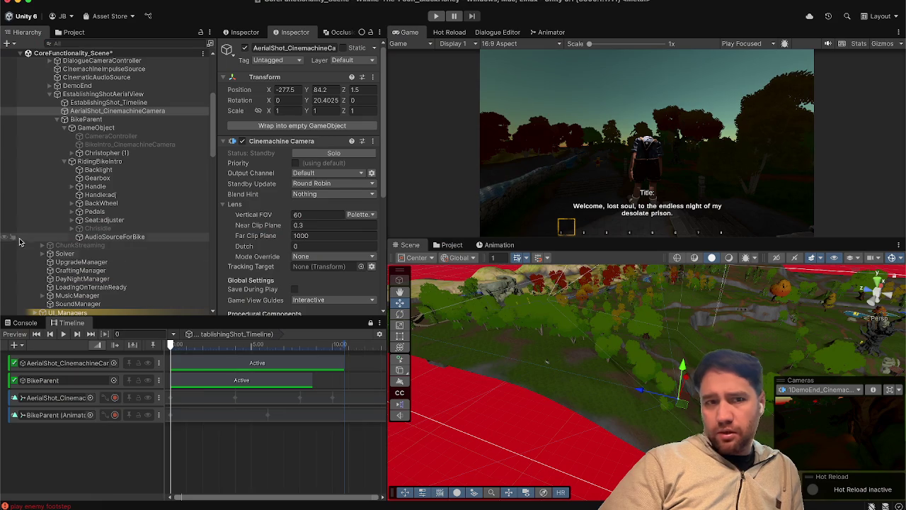
- Unlock the Timeline window and select EstablishingShot_Timeline to load its tracks
scroll(106, 123, "up", 2)
left_click(106, 123)
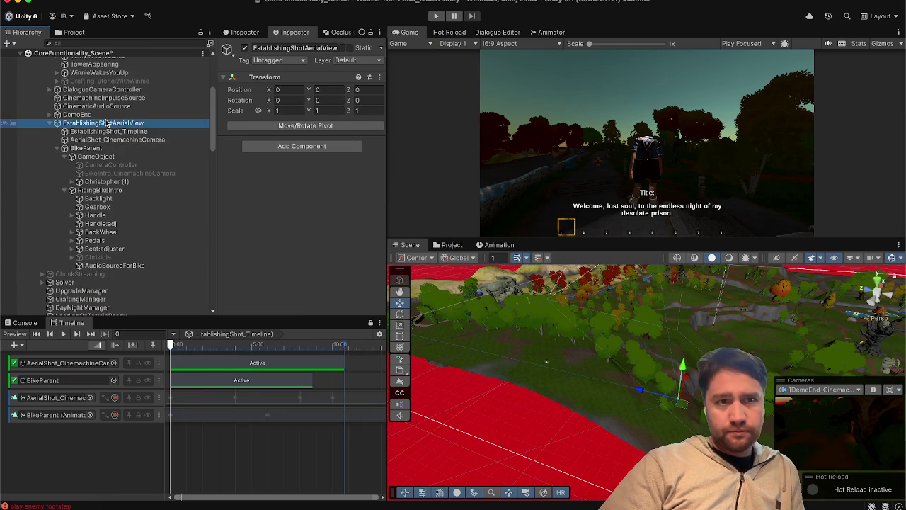
left_click(369, 324)
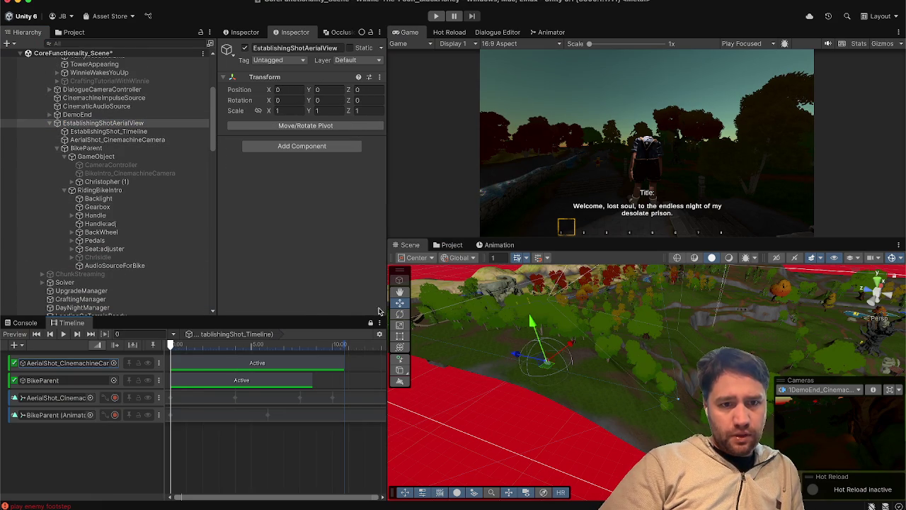
left_click(370, 324)
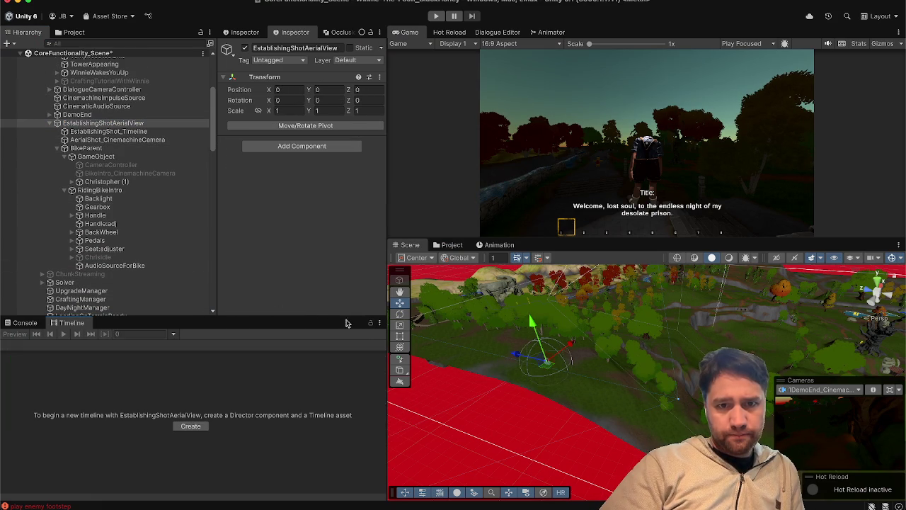
left_click(117, 173)
left_click(132, 133)
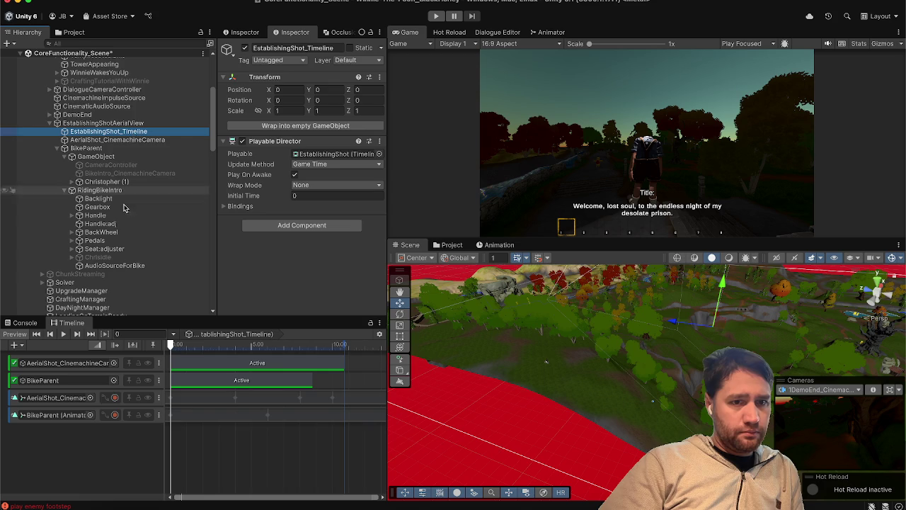
- Set Post-playback state to Inactive on the AerialShot camera and BikeParent activation tracks
left_click(122, 364)
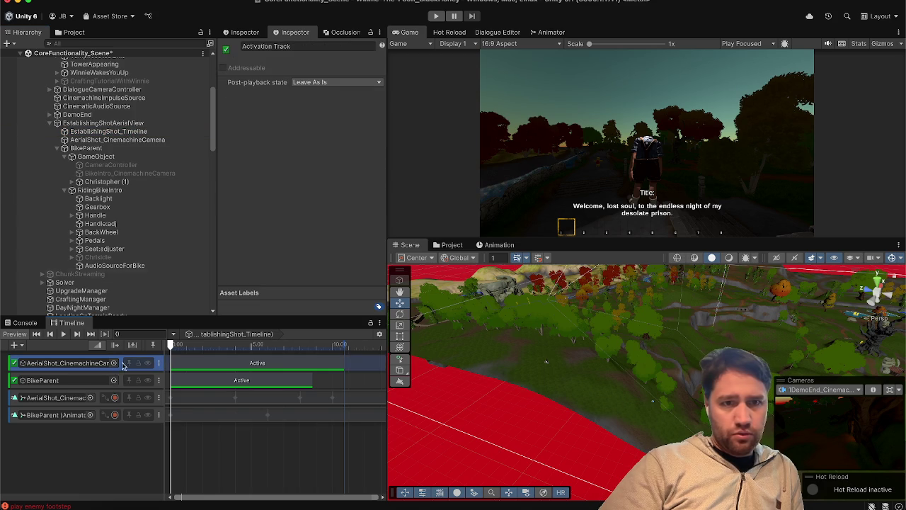
left_click(324, 83)
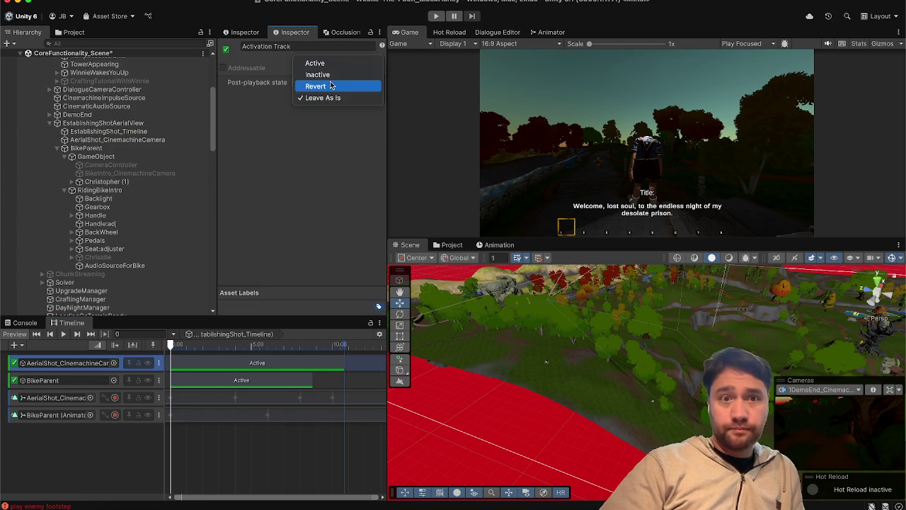
left_click(296, 107)
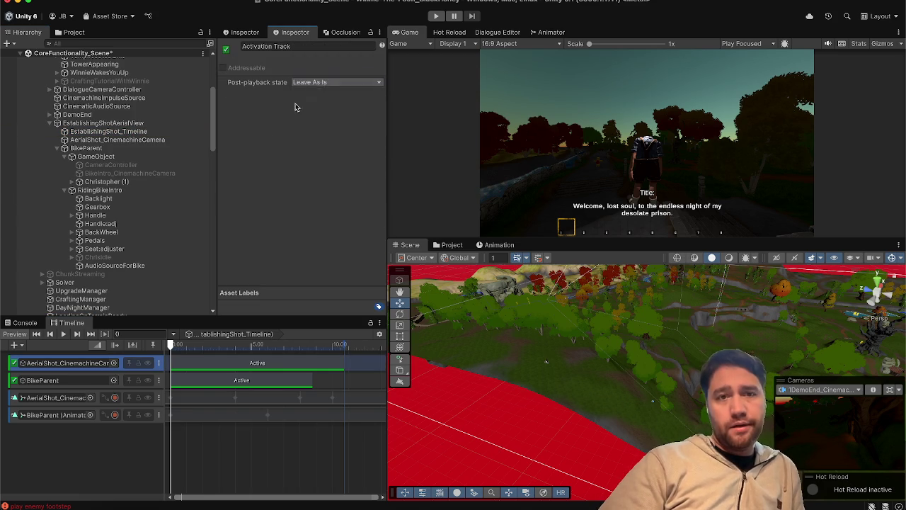
left_click(124, 387)
left_click(330, 82)
left_click(329, 75)
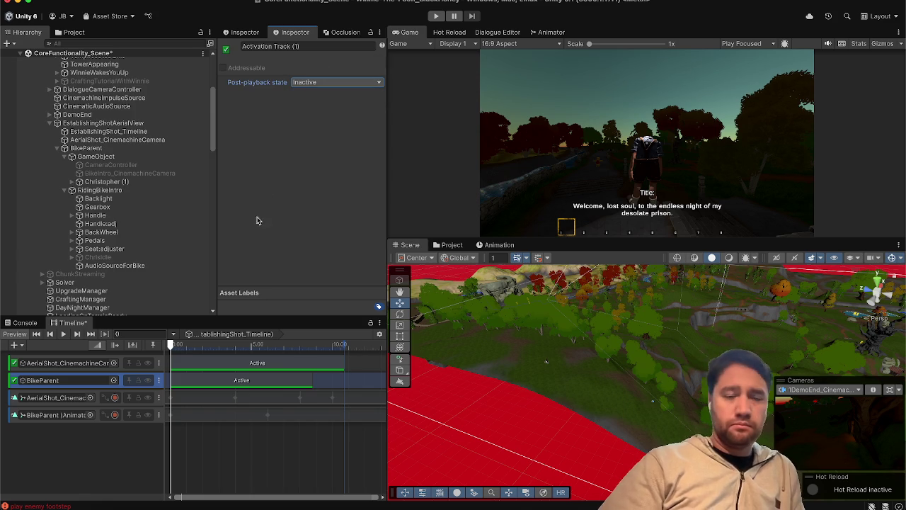
left_click(116, 440)
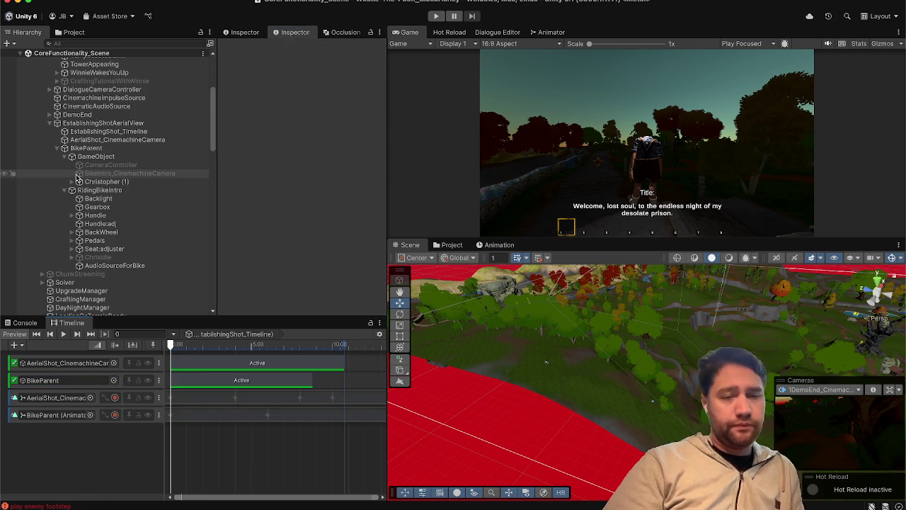
- Clear all messages from the Console
scroll(131, 257, "up", 2)
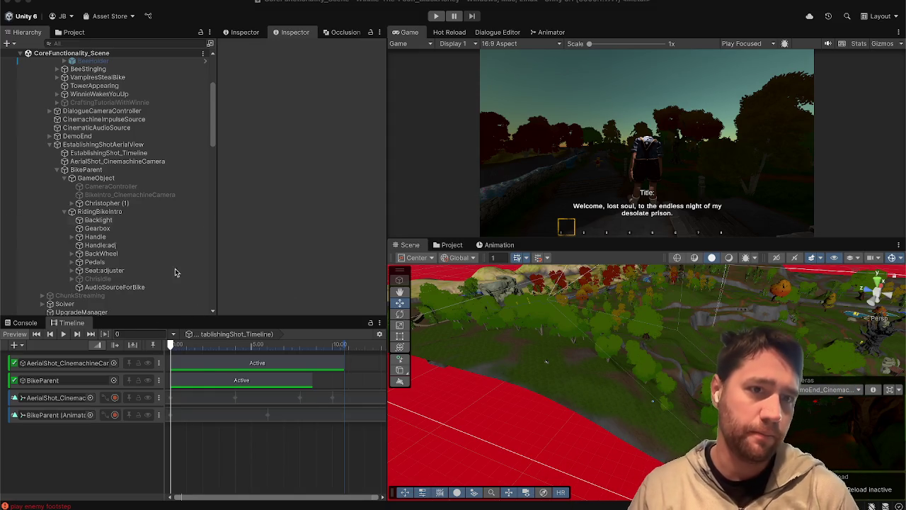
scroll(152, 212, "down", 2)
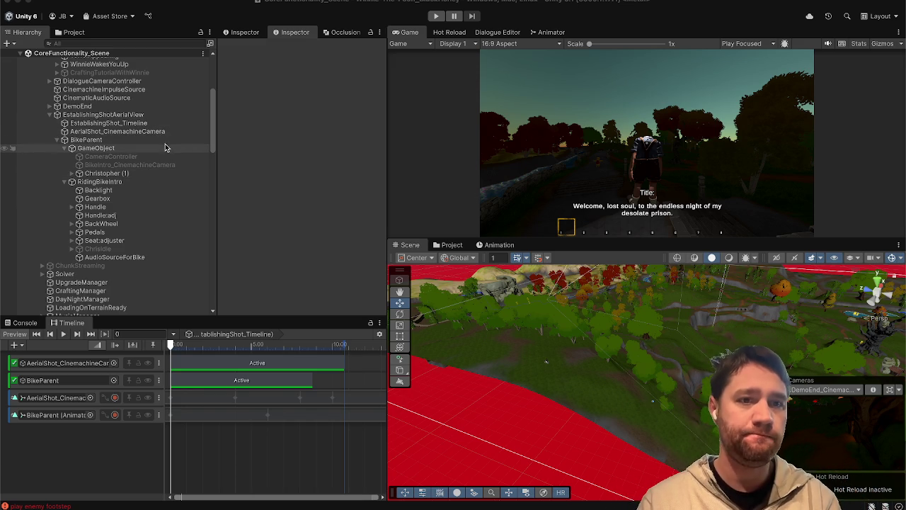
left_click(24, 323)
left_click(9, 335)
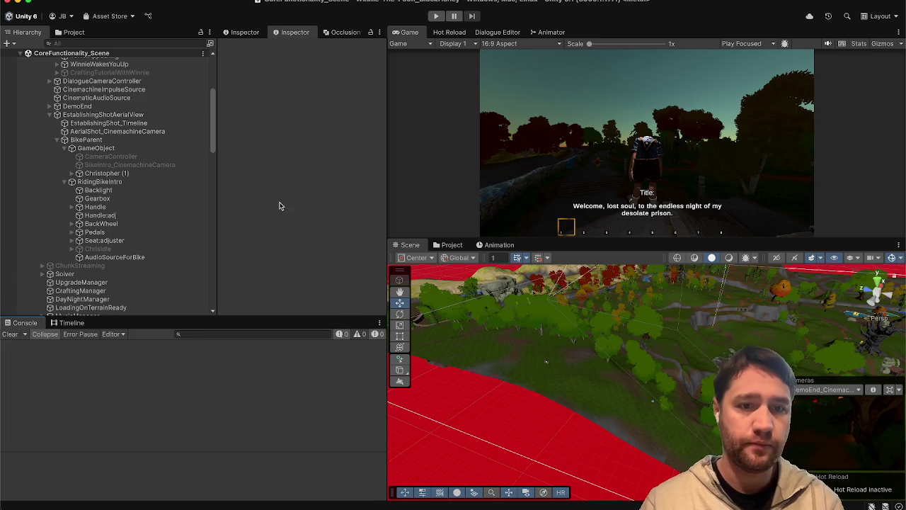
- Deactivate the AerialShot_CinemachineCamera and BikeParent objects
scroll(136, 84, "up", 2)
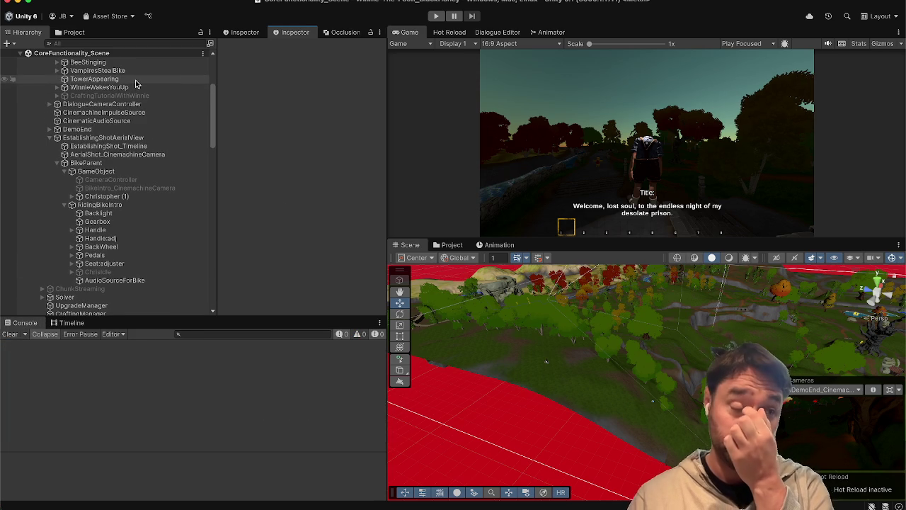
left_click(140, 147)
left_click(139, 155)
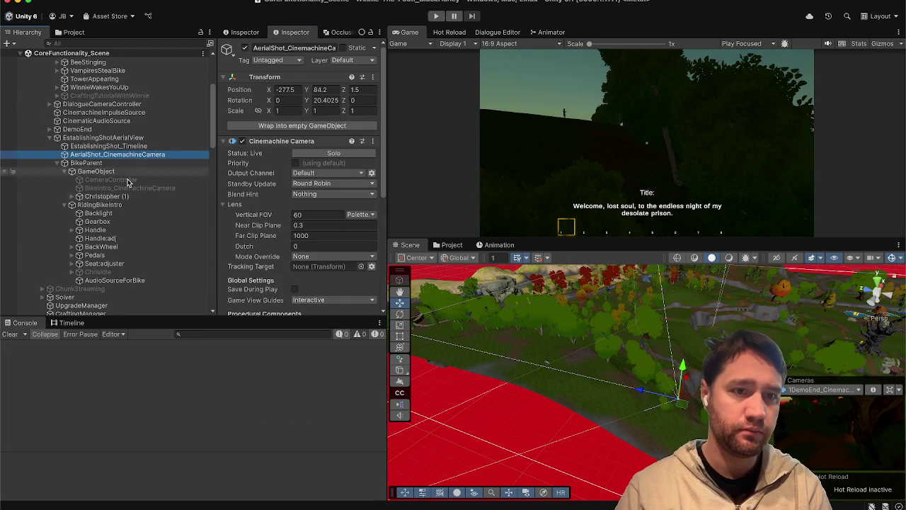
left_click(245, 48)
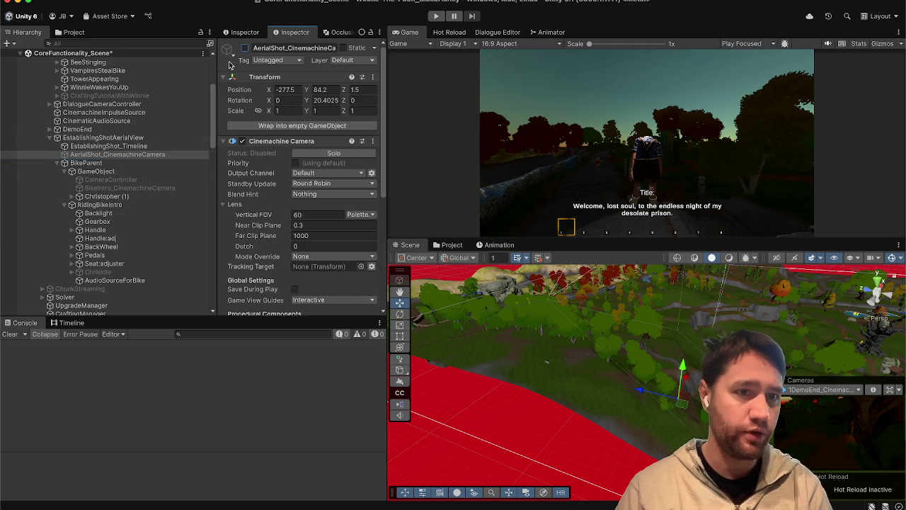
left_click(133, 163)
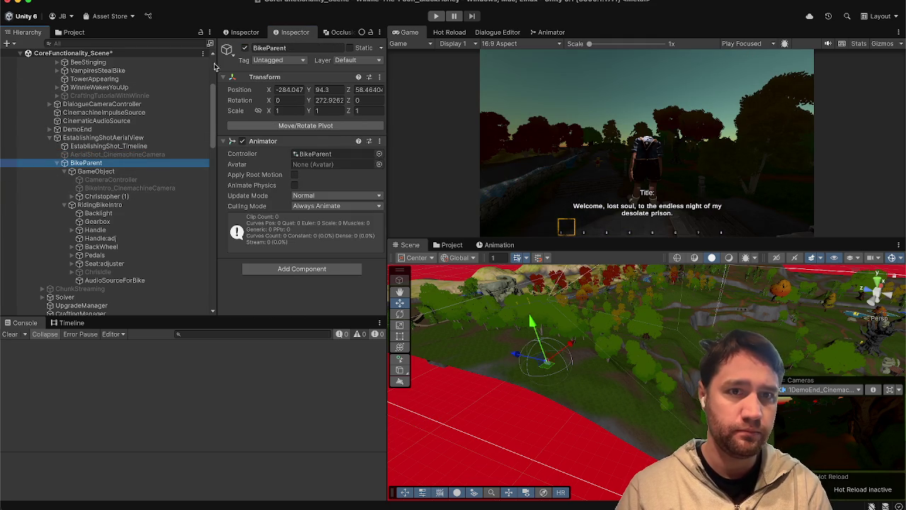
left_click(244, 48)
- Scrub the establishing shot timeline to preview it, ending at frame 0
left_click(106, 145)
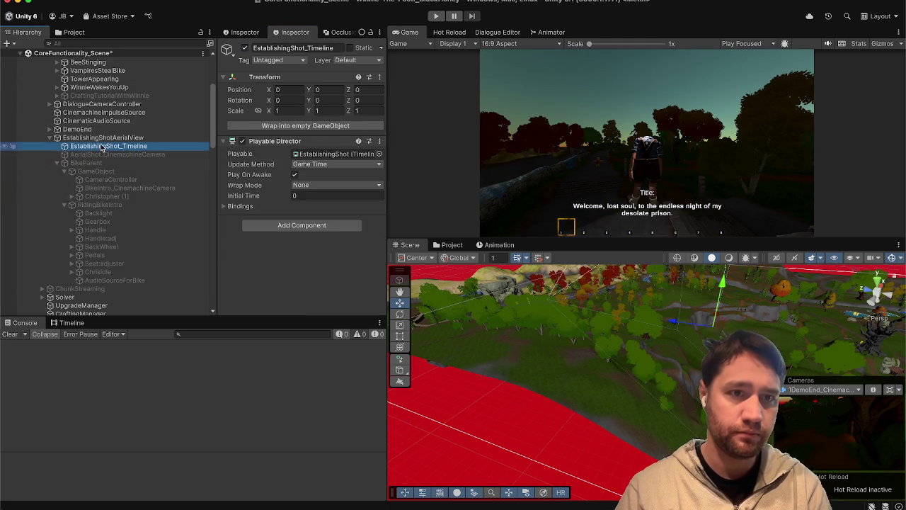
left_click(71, 323)
left_click(188, 345)
mouse_move(187, 349)
left_mouse_down()
mouse_move(172, 347)
mouse_move(208, 347)
mouse_move(171, 347)
left_mouse_up()
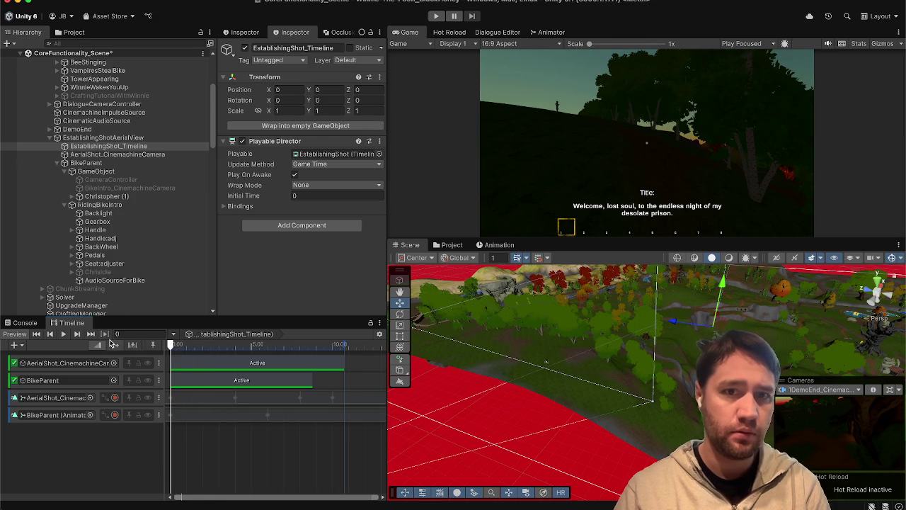
- Collapse the EstablishingShotAerialView group, select CoreFunctionality_Scene, and save the scene
left_click(106, 137)
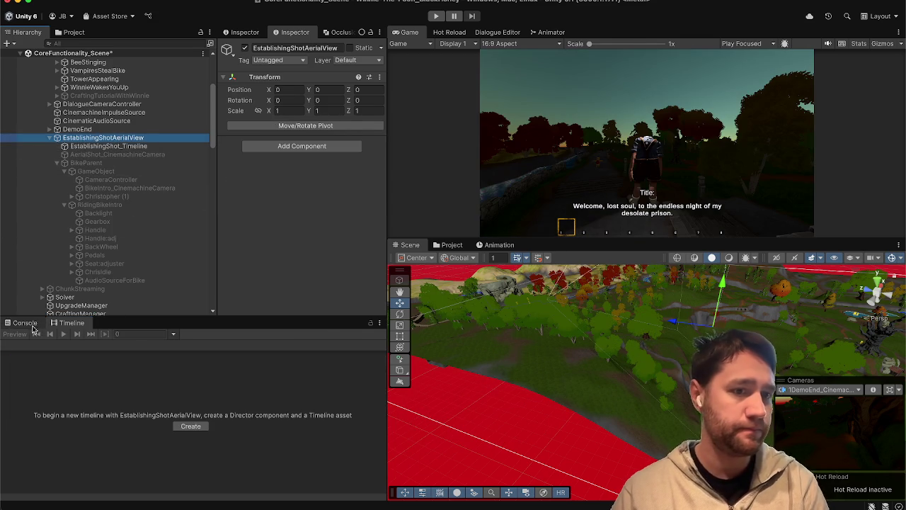
left_click(31, 324)
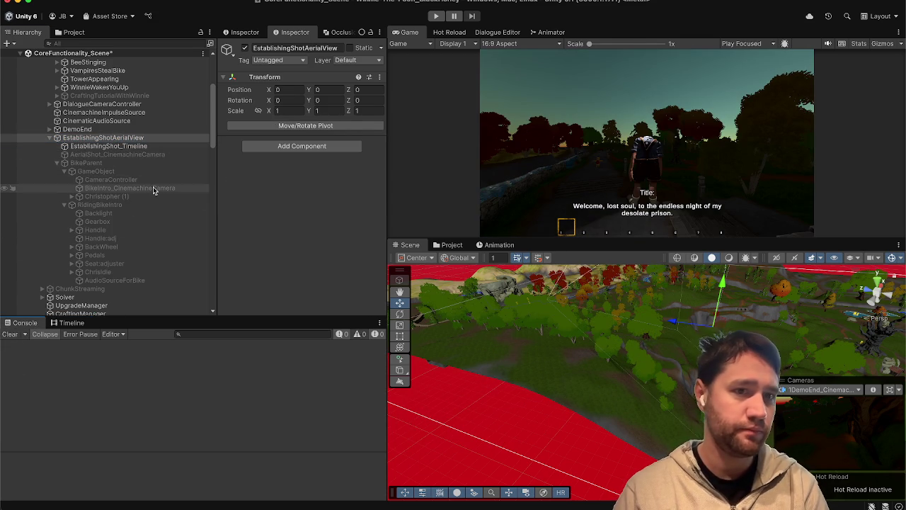
scroll(126, 135, "up", 2)
scroll(126, 134, "up", 4)
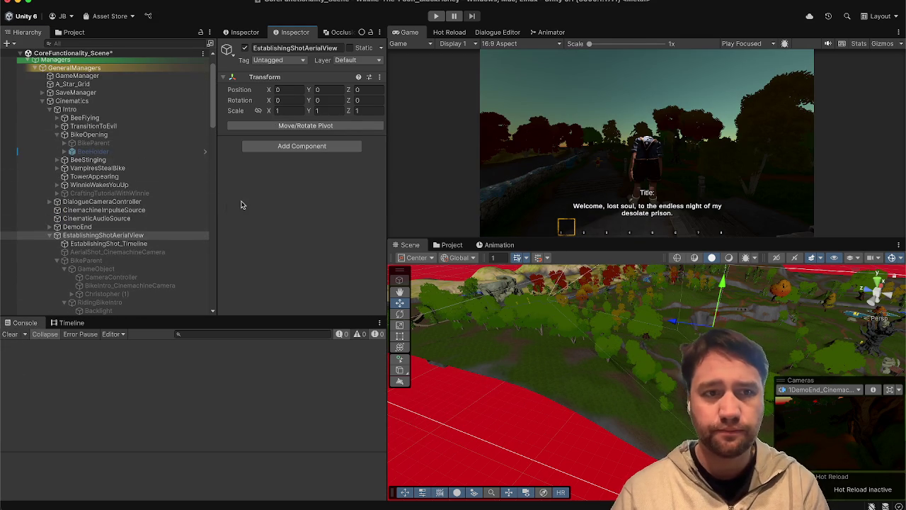
left_click(51, 235)
left_click(260, 244)
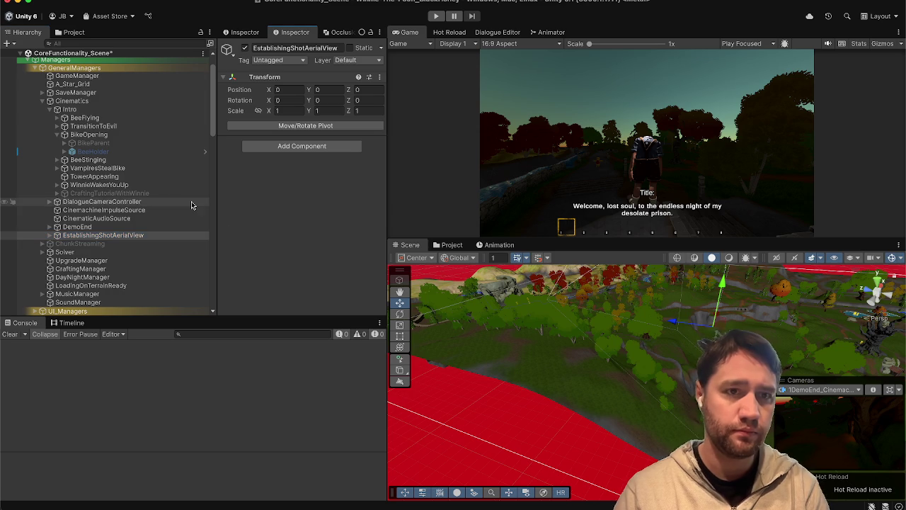
scroll(192, 201, "up", 2)
left_click(124, 65)
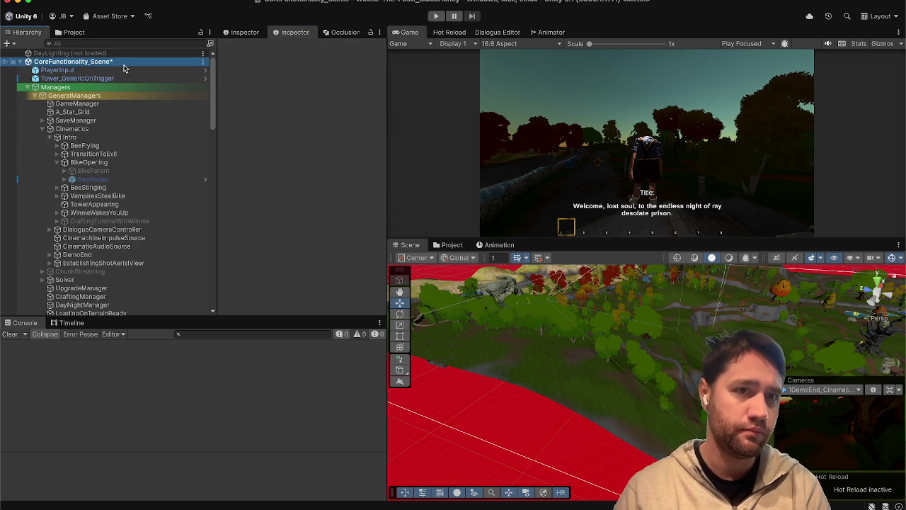
key("ctrl+s")
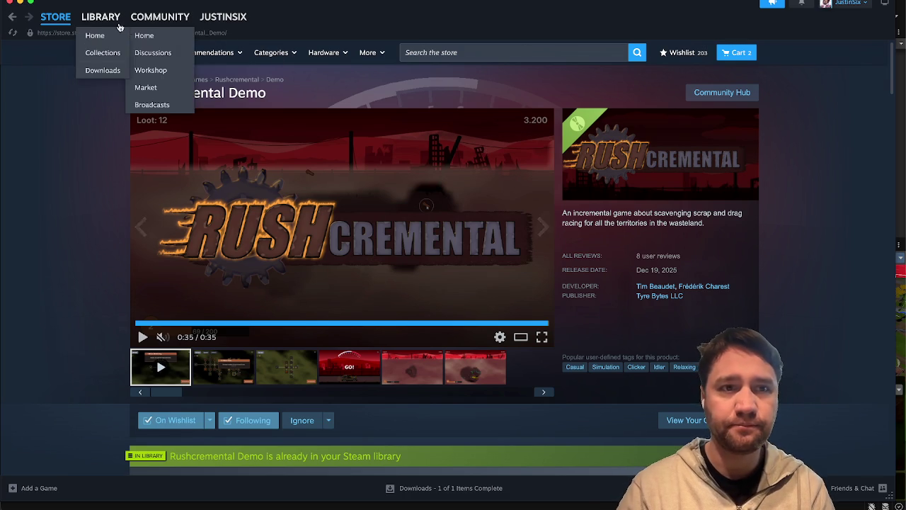
- Open the Winnie-the-Pooh: Black Honey store page and browse its screenshots
left_click(118, 20)
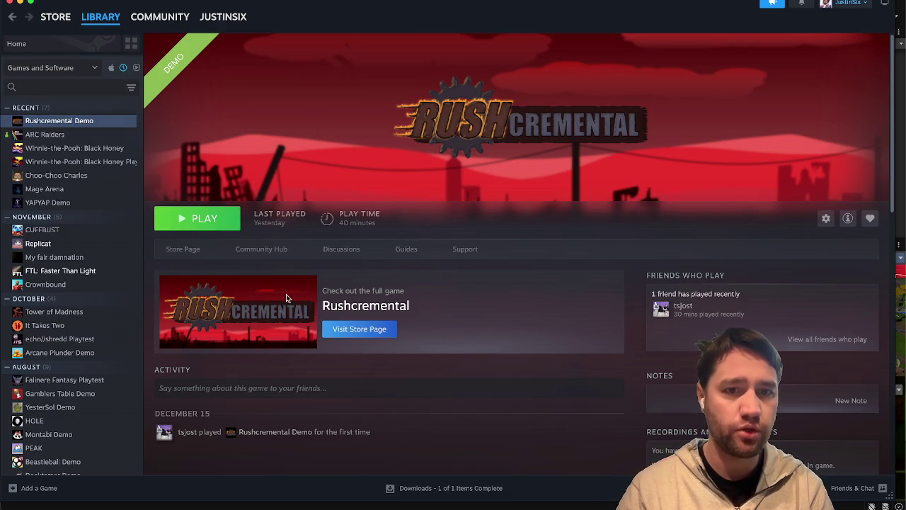
left_click(49, 151)
left_click(180, 257)
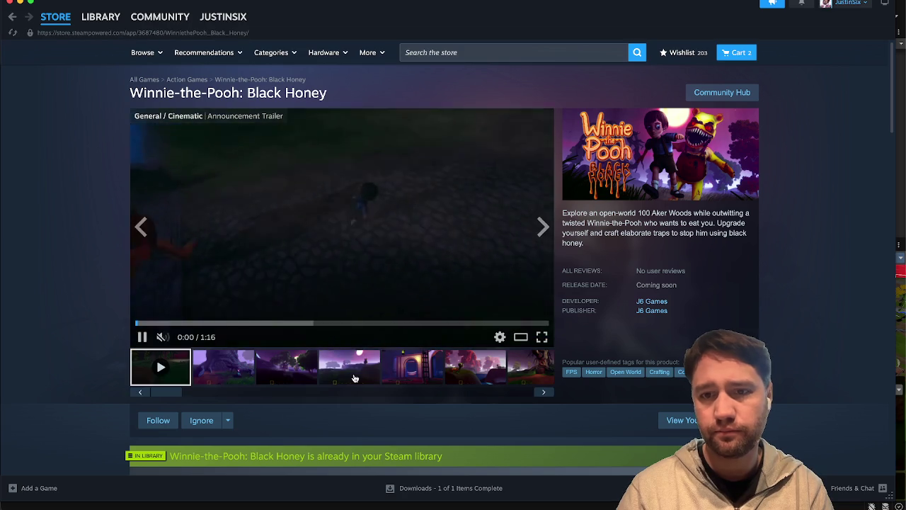
left_click(354, 362)
scroll(357, 359, "down", 1)
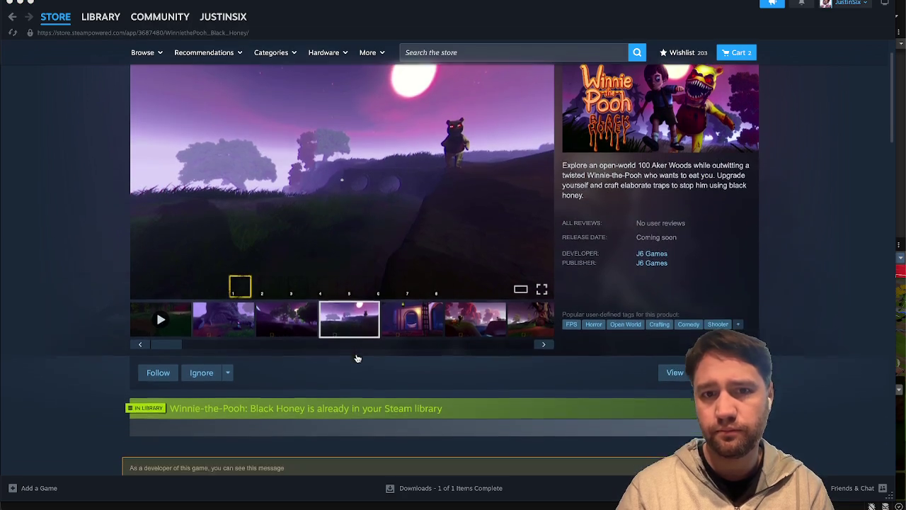
left_click(258, 329)
left_click(235, 330)
- Play the trailer, pause it, and skip ahead from 0:17 to 0:36
left_click(185, 326)
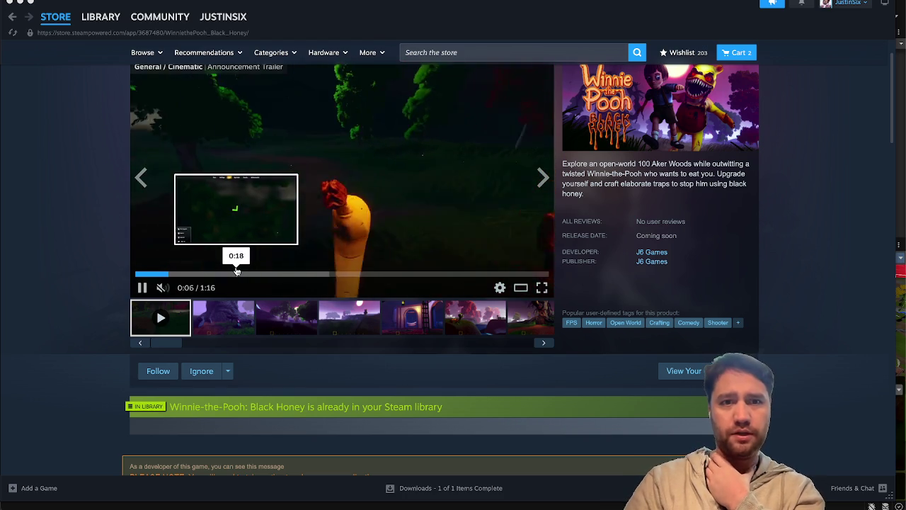
scroll(119, 250, "up", 1)
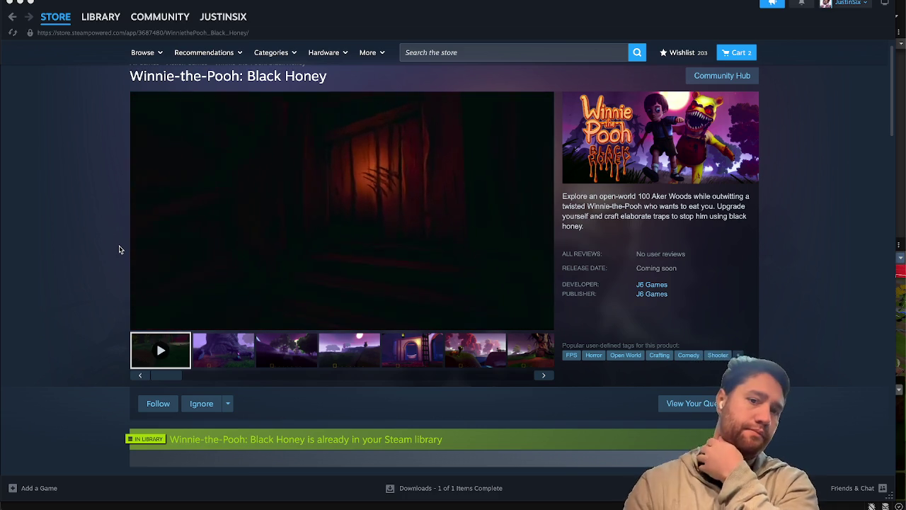
mouse_move(229, 251)
left_click(141, 322)
left_click_drag(283, 308, 445, 306)
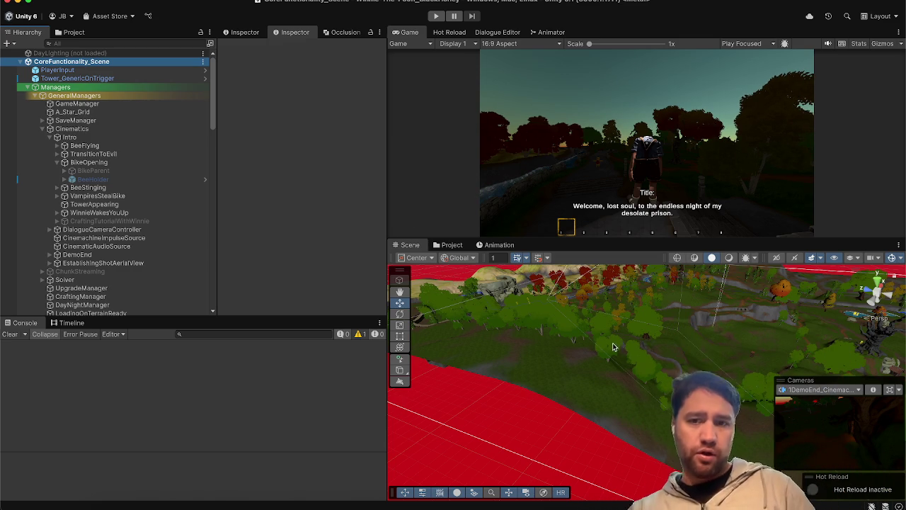
- Fly the Scene view down to the village house with the pink pig, then select BeeFlying
mouse_move(665, 338)
left_mouse_down()
mouse_move(812, 309)
mouse_move(903, 249)
left_mouse_up()
left_click(452, 244)
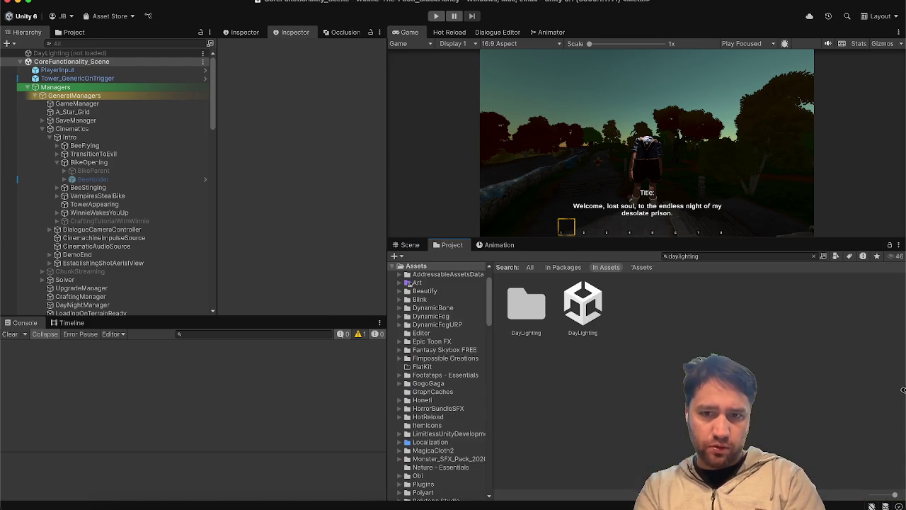
left_click(410, 244)
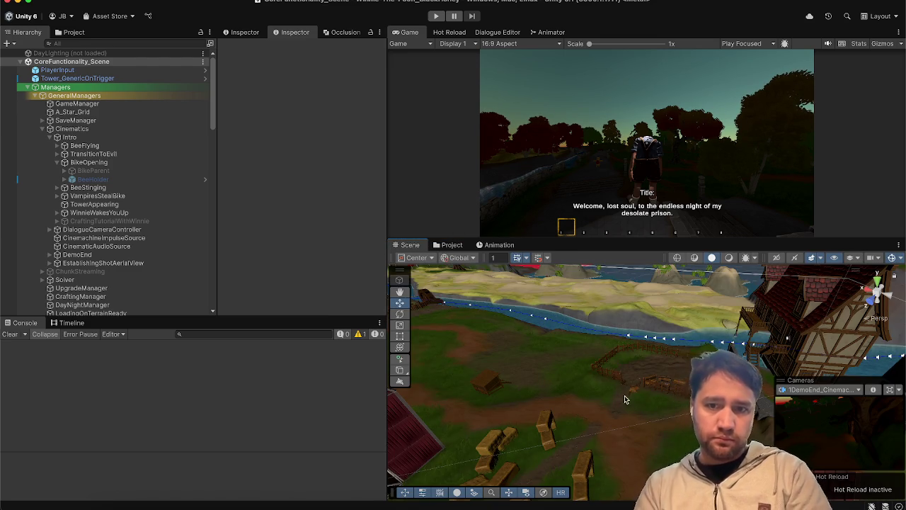
left_click_drag(706, 403, 706, 404)
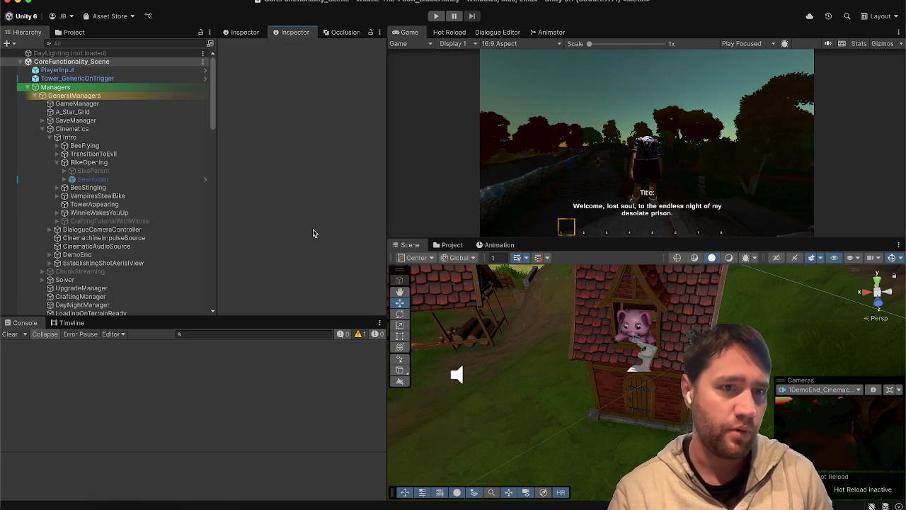
scroll(206, 174, "down", 5)
scroll(184, 160, "up", 5)
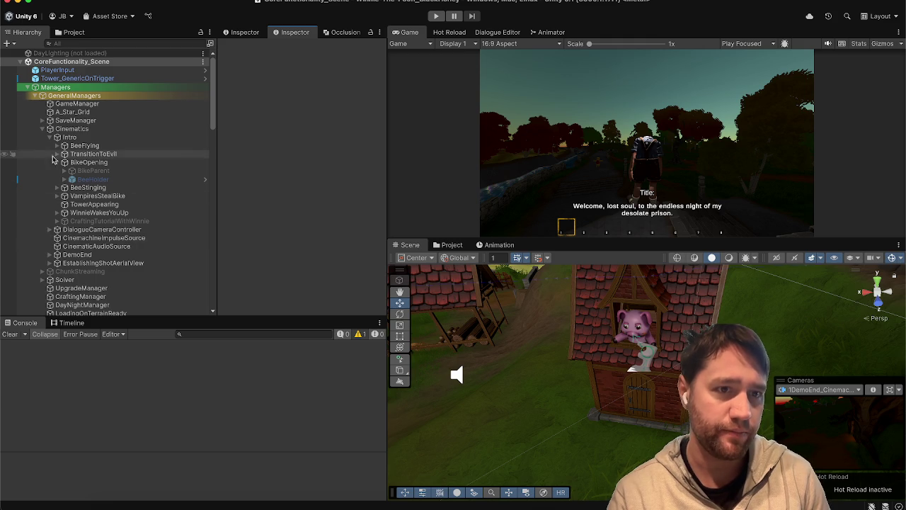
left_click(51, 144)
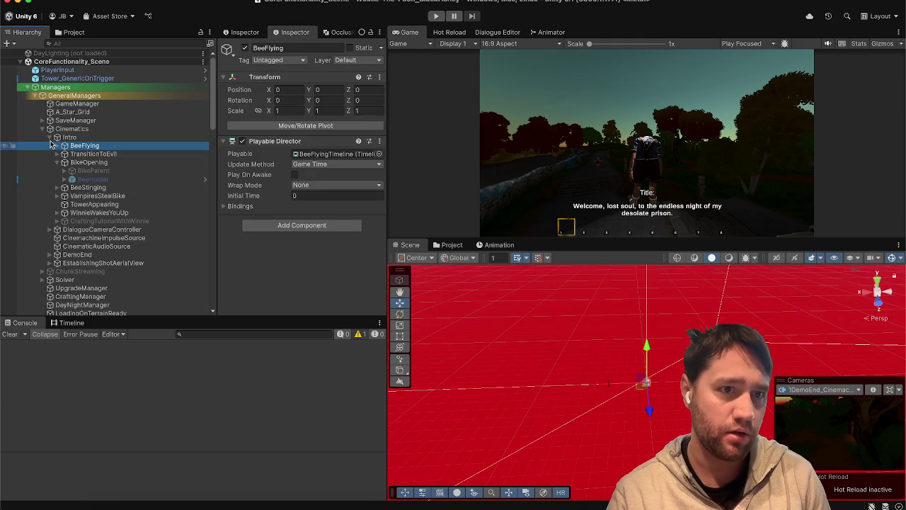
- Collapse the Intro cinematics and Terrain groups in the Hierarchy
left_click(50, 137)
scroll(71, 248, "down", 10)
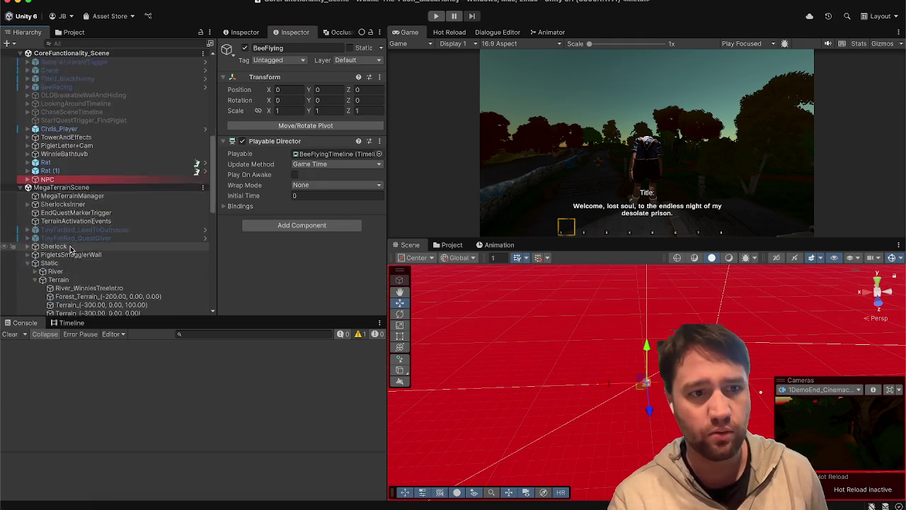
scroll(71, 248, "down", 10)
scroll(71, 248, "up", 10)
left_click(40, 158)
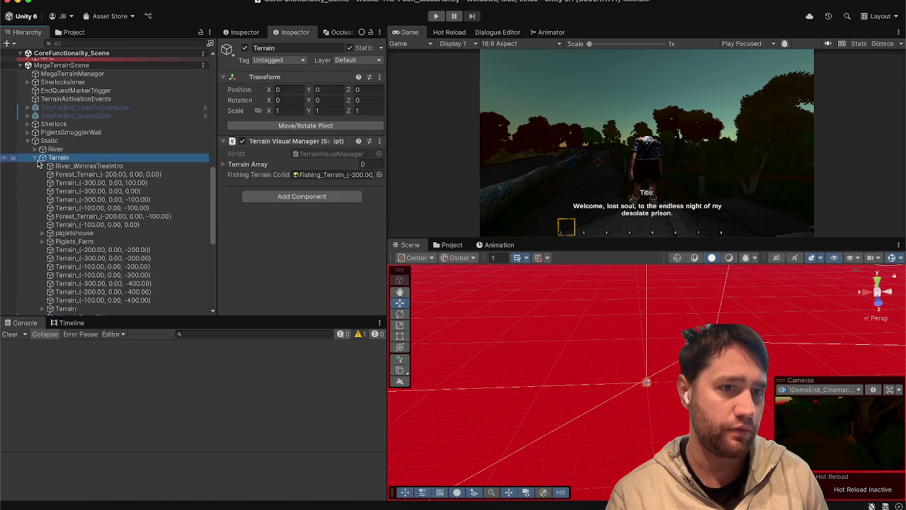
left_click(38, 157)
scroll(29, 141, "up", 5)
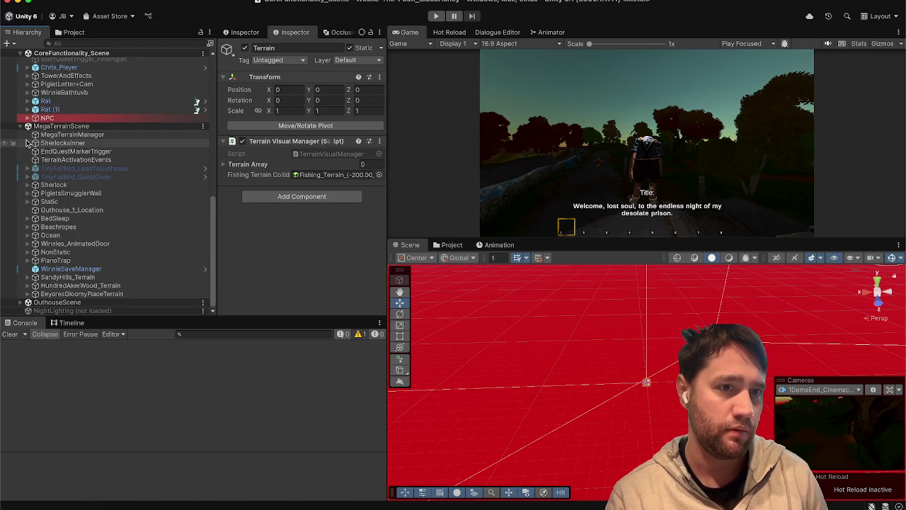
scroll(26, 143, "up", 3)
- Expand Chris_Player > JumpScares > Werewolf and show the BiteScare timeline, then open the Project search
left_click(27, 173)
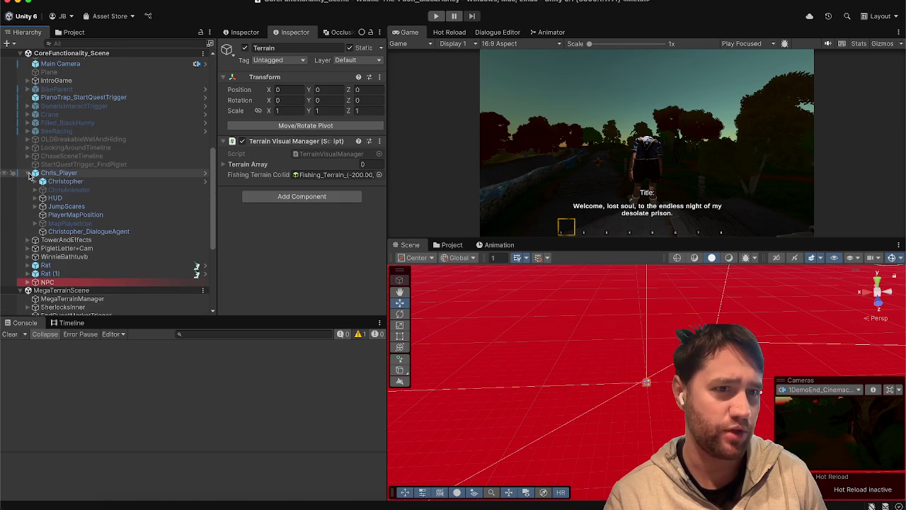
left_click(53, 206)
left_click(35, 206)
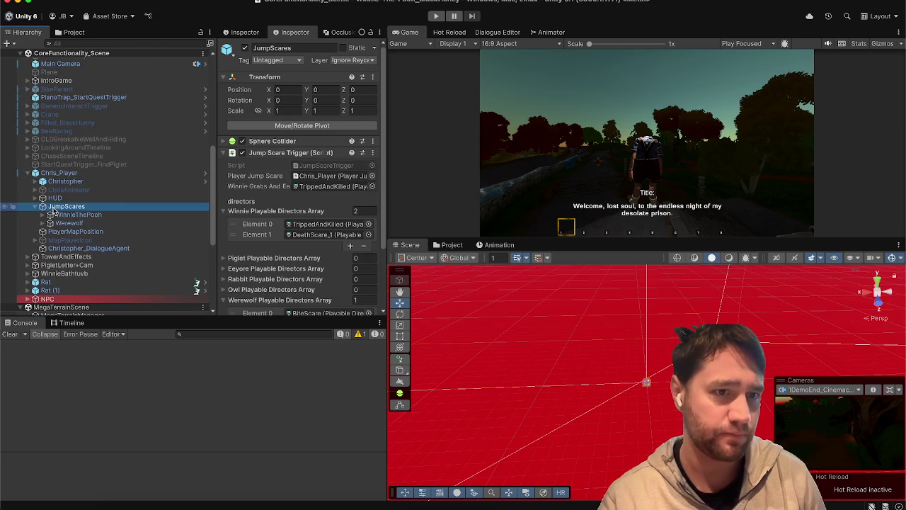
left_click(53, 213)
key("Down")
key("Right")
key("Down")
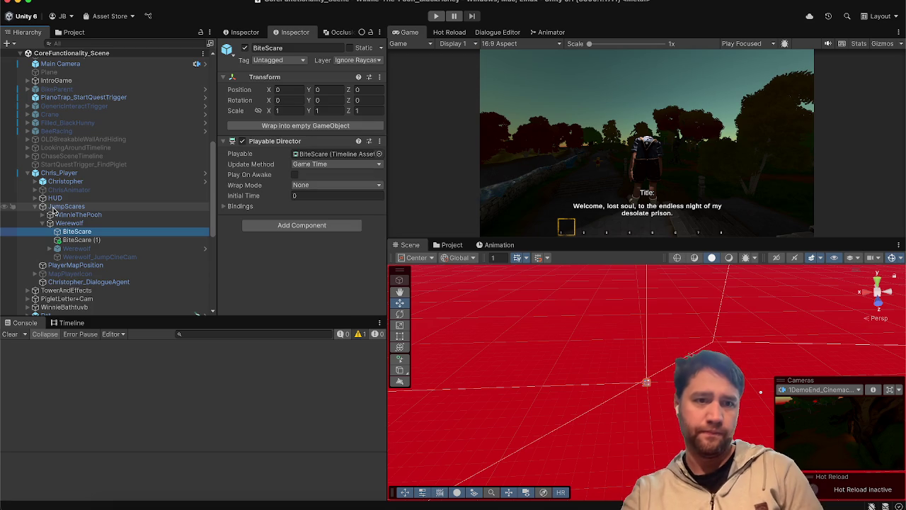
key("Down")
left_click(63, 325)
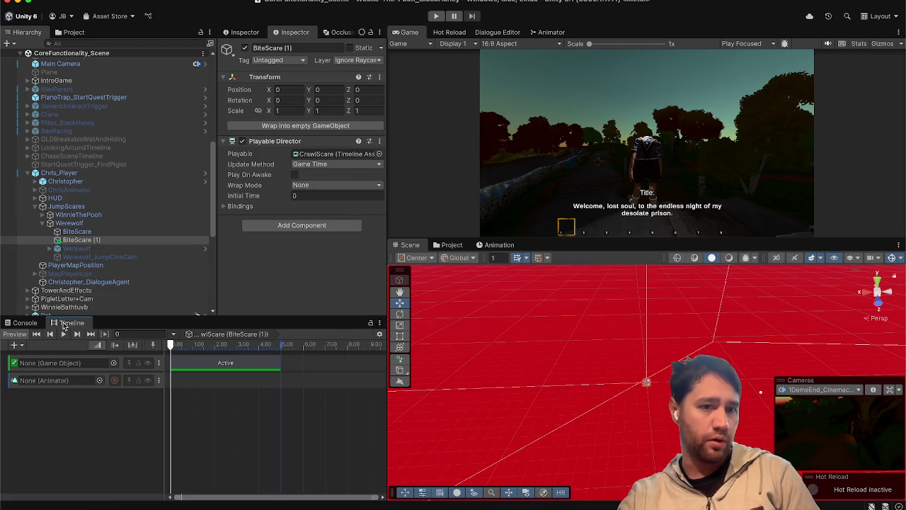
key("Up")
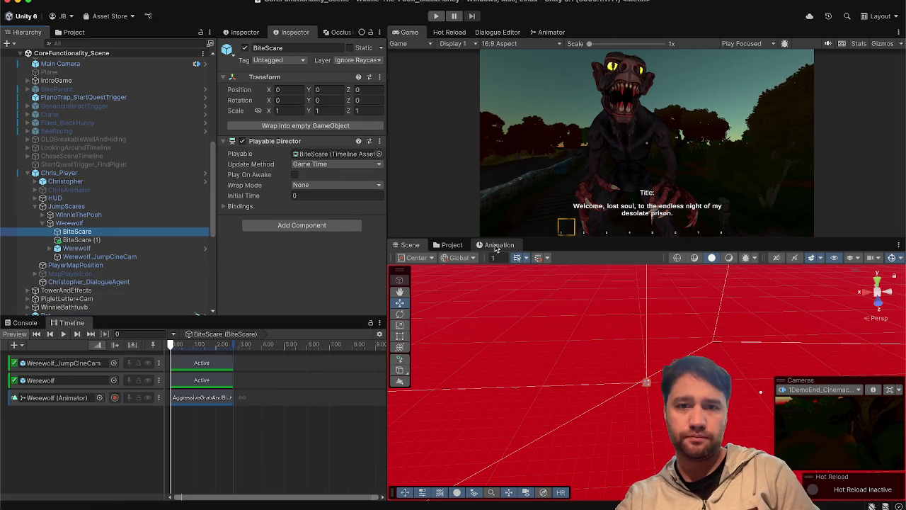
left_click(463, 245)
left_click(693, 255)
- Search the Project for 'blood' and select the BloodExplosionSpiky prefab
type("blood")
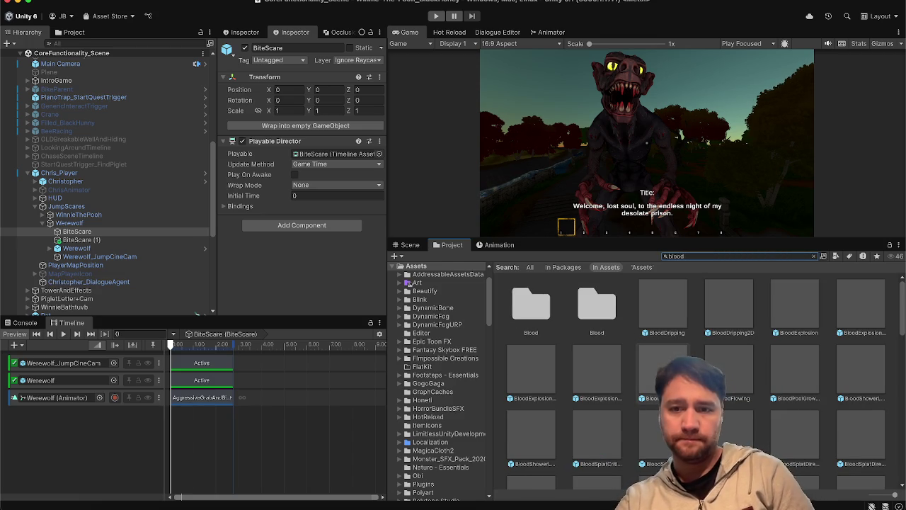
left_click(552, 381)
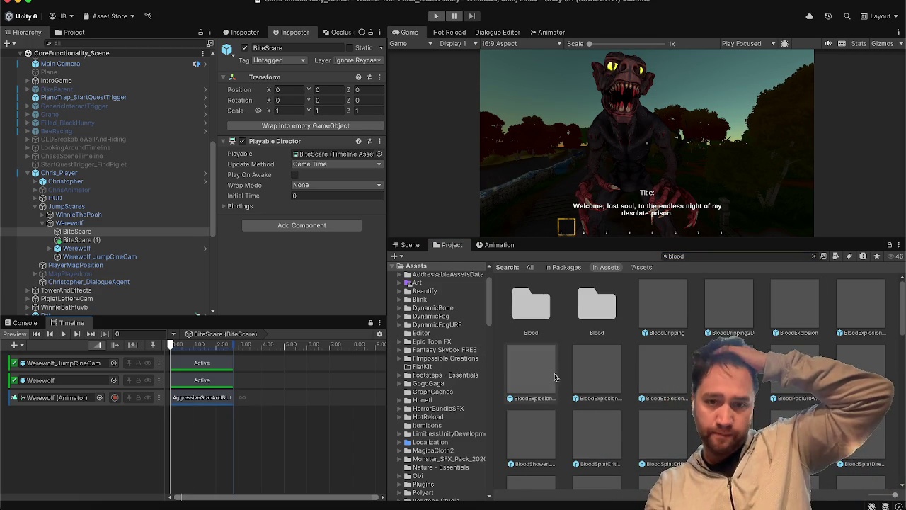
key("Right")
key("Right")
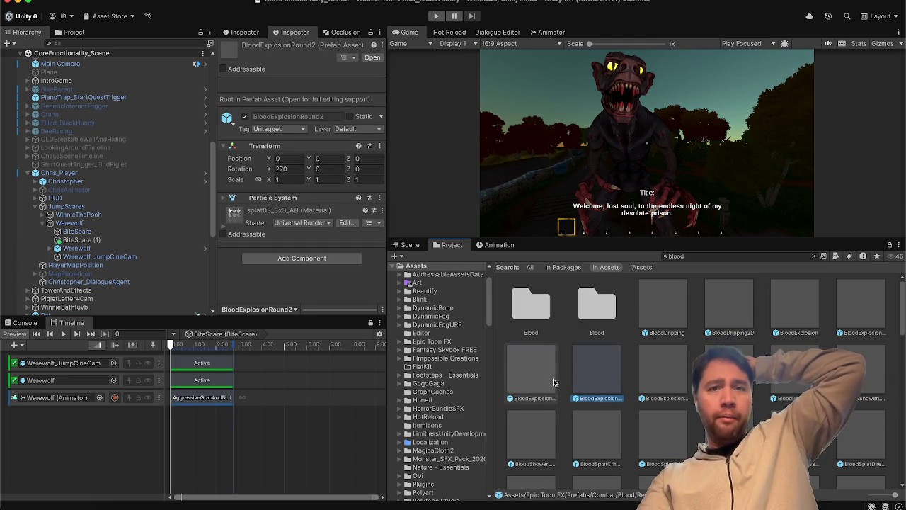
key("Right")
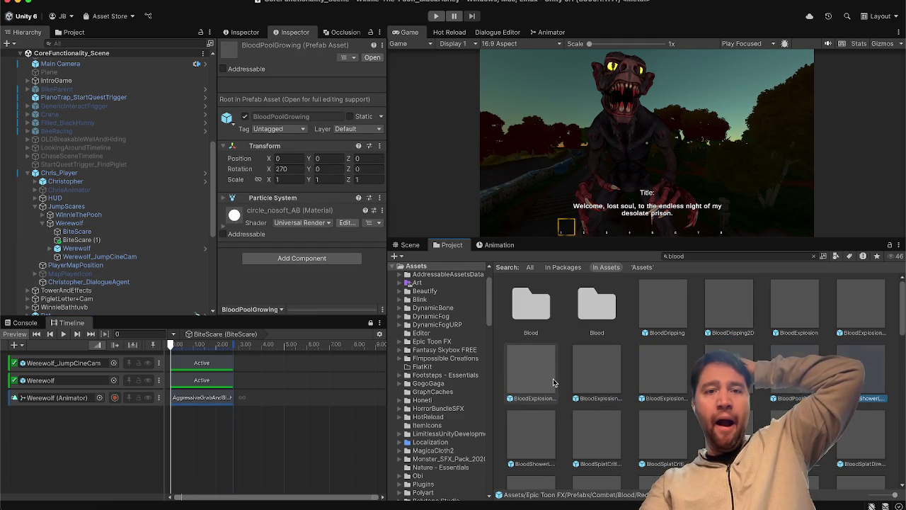
key("Left")
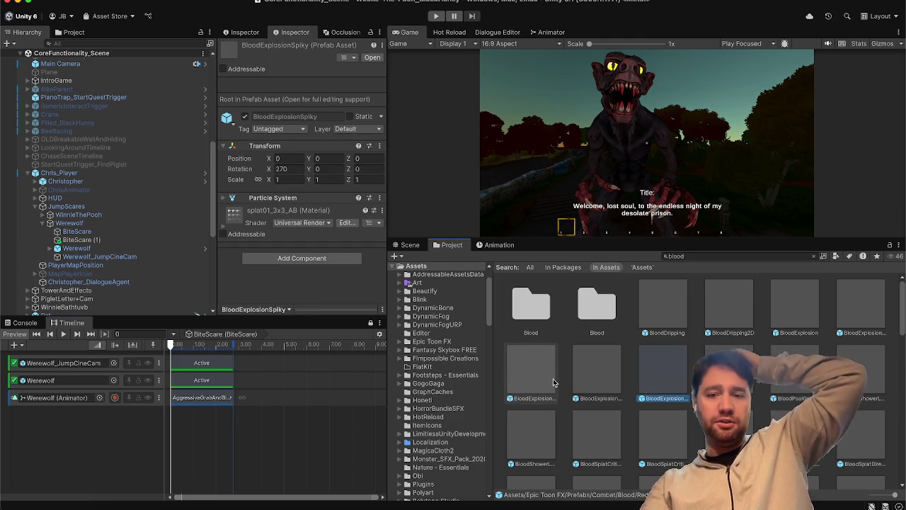
- Dock the Scene tab beside the Game tab and drag BloodExplosionSpiky under the Werewolf jump scare
left_click(409, 245)
left_click_drag(407, 245, 449, 31)
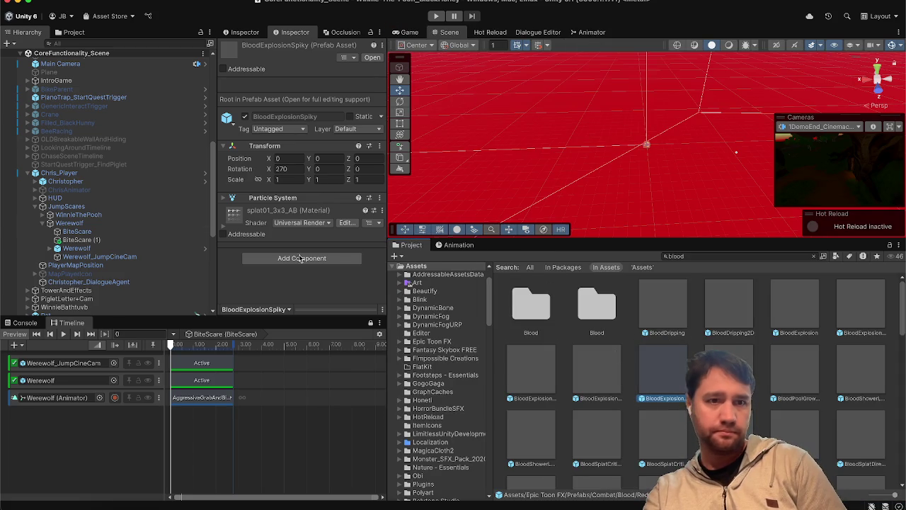
scroll(169, 223, "down", 1)
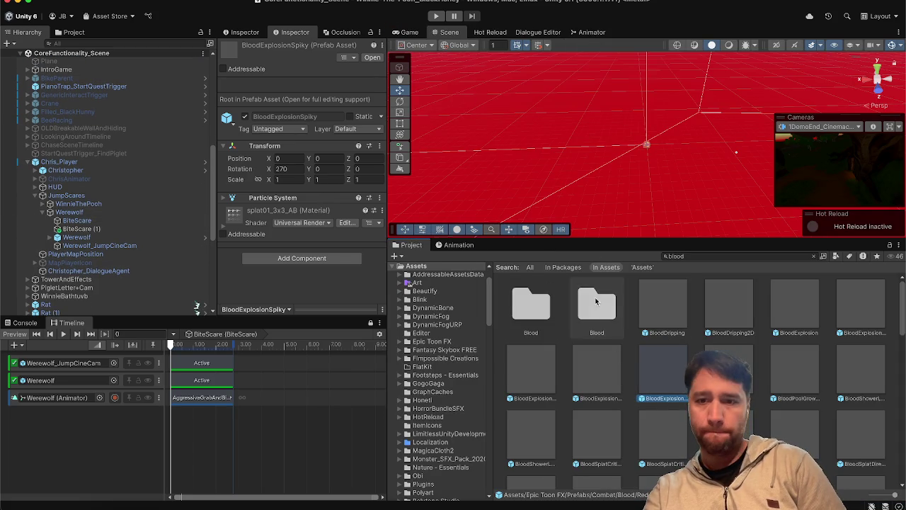
mouse_move(664, 368)
left_mouse_down()
mouse_move(152, 217)
mouse_move(193, 241)
left_mouse_up()
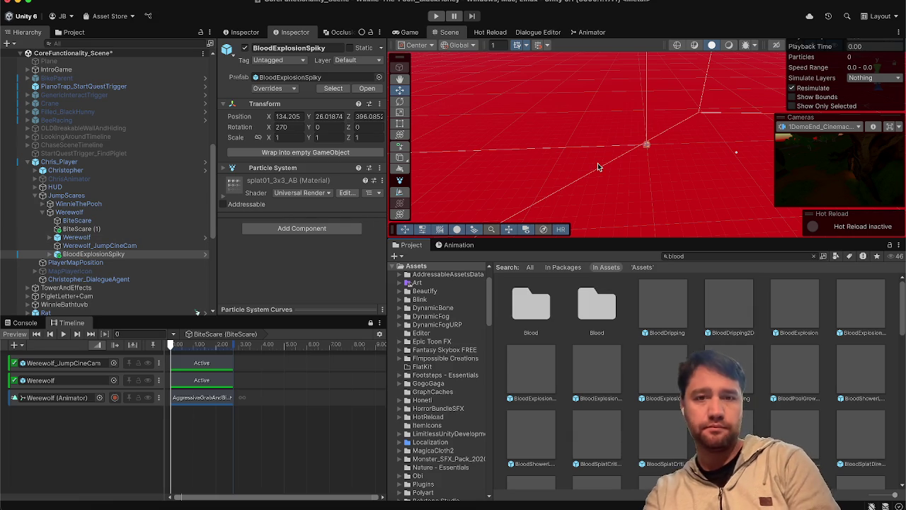
- Zero the X and Z position of the BloodExplosionSpiky effect
left_click(288, 115)
type("0")
key("Tab")
type("0")
key("Tab")
type("0")
key("Return")
- Frame BloodExplosionSpiky, move it beside the werewolf, and play its blood burst
left_click(113, 246)
left_click(121, 255)
key("f")
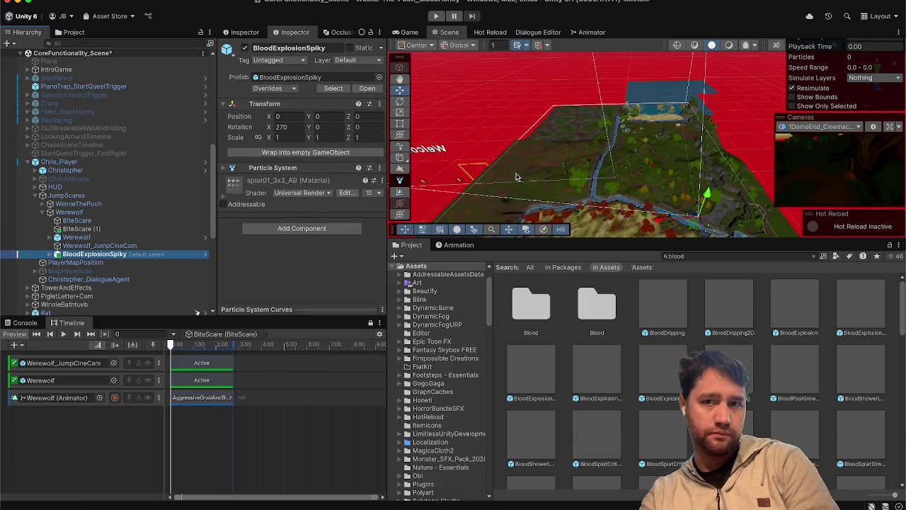
left_click_drag(592, 118, 694, 121)
mouse_move(697, 170)
left_mouse_down()
mouse_move(655, 177)
mouse_move(664, 185)
left_mouse_up()
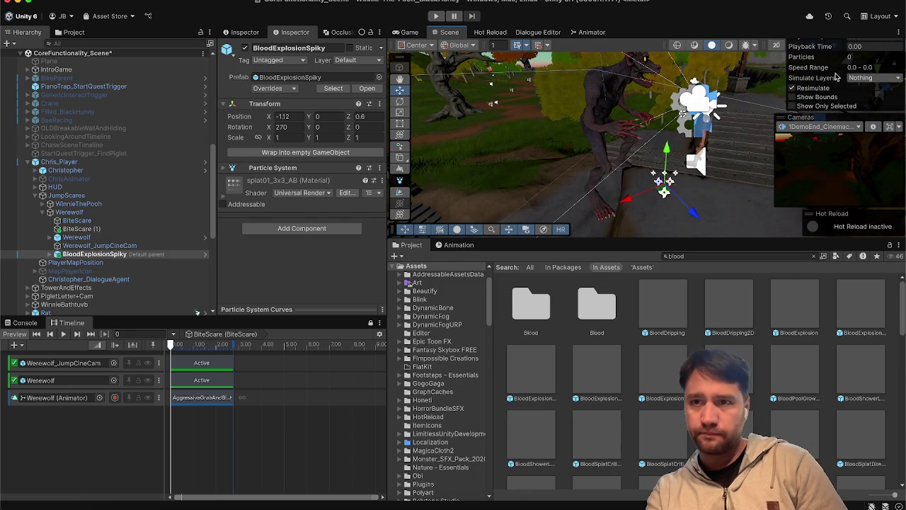
left_click_drag(658, 239, 658, 303)
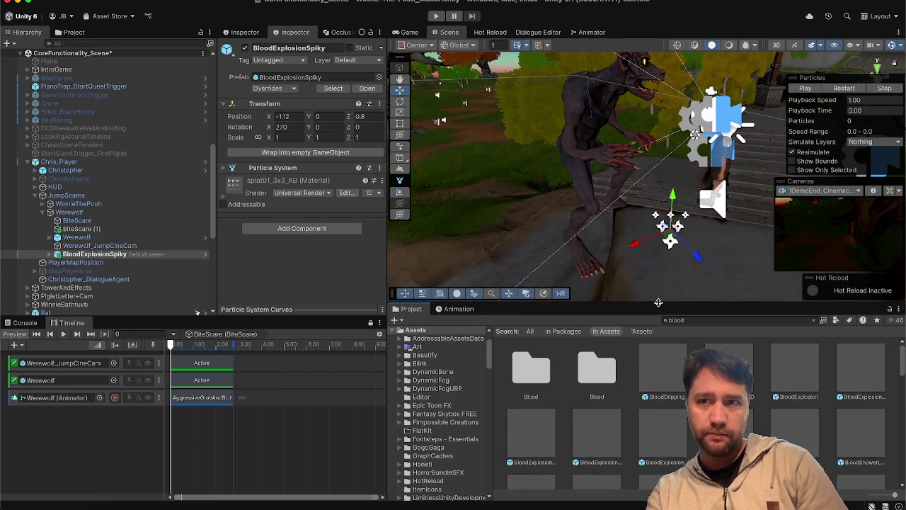
left_click(838, 88)
left_click(837, 86)
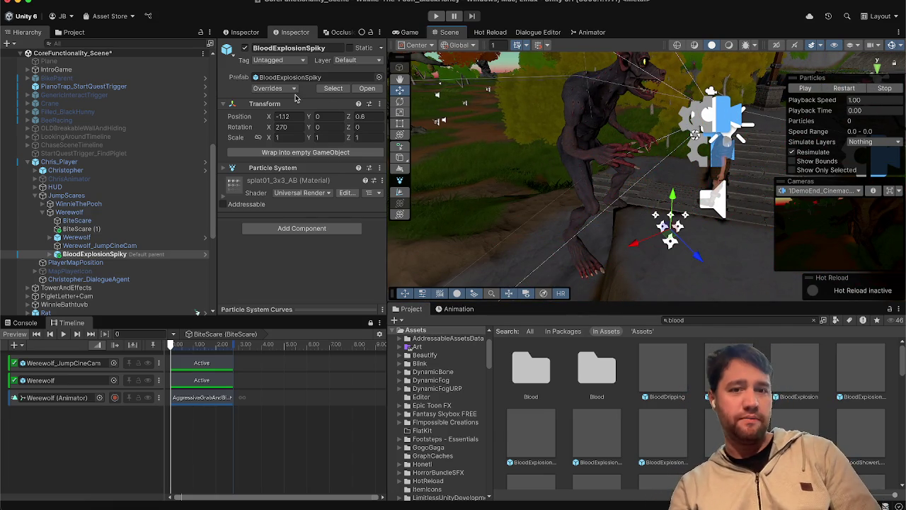
- Rearrange the docked panels for a taller Hierarchy and bring the BiteScare timeline back
left_click(286, 137)
type("0.5")
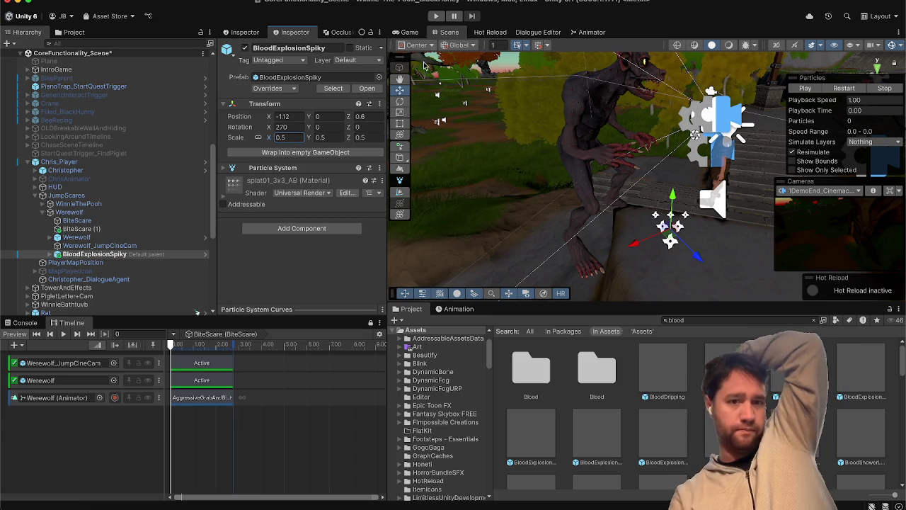
left_click_drag(407, 311, 113, 312)
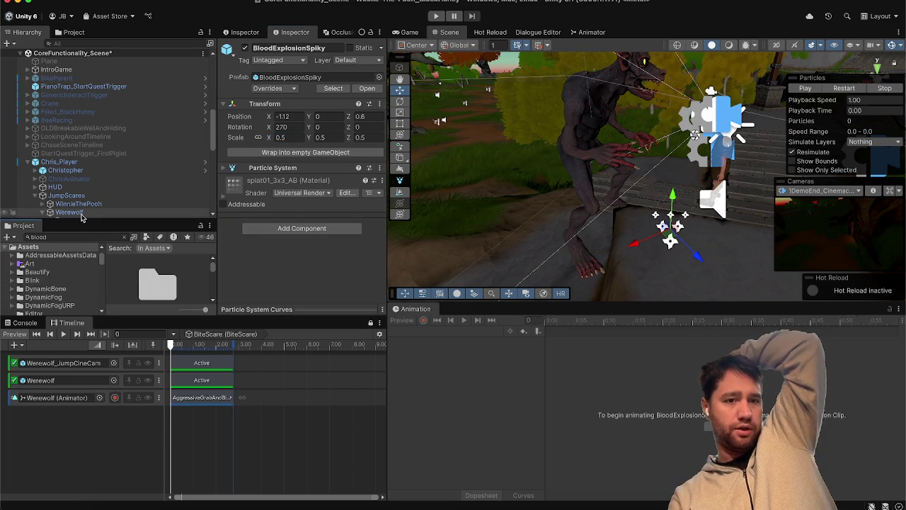
mouse_move(24, 226)
left_mouse_down()
mouse_move(70, 311)
mouse_move(117, 322)
left_mouse_up()
left_click(78, 323)
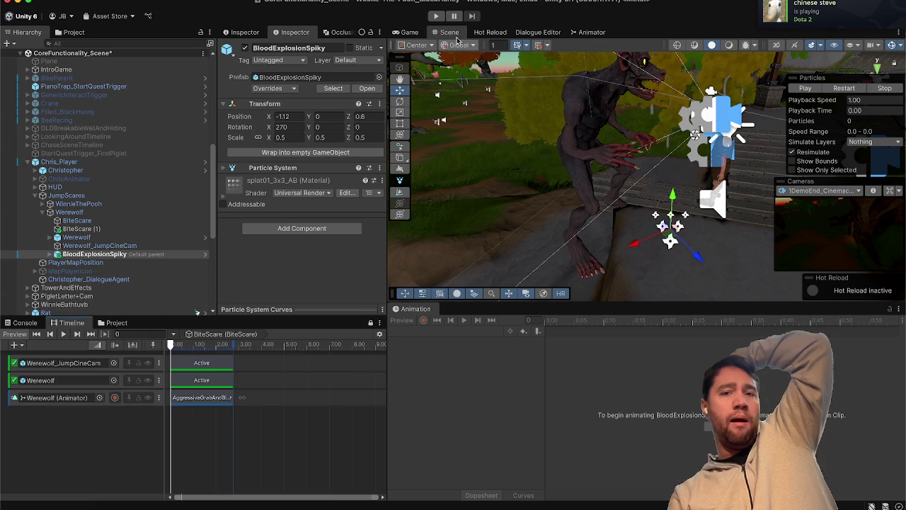
- Put the Scene view alongside the Game view and raise the blood effect to Y 1.692
mouse_move(454, 32)
left_mouse_down()
mouse_move(418, 295)
mouse_move(427, 318)
left_mouse_up()
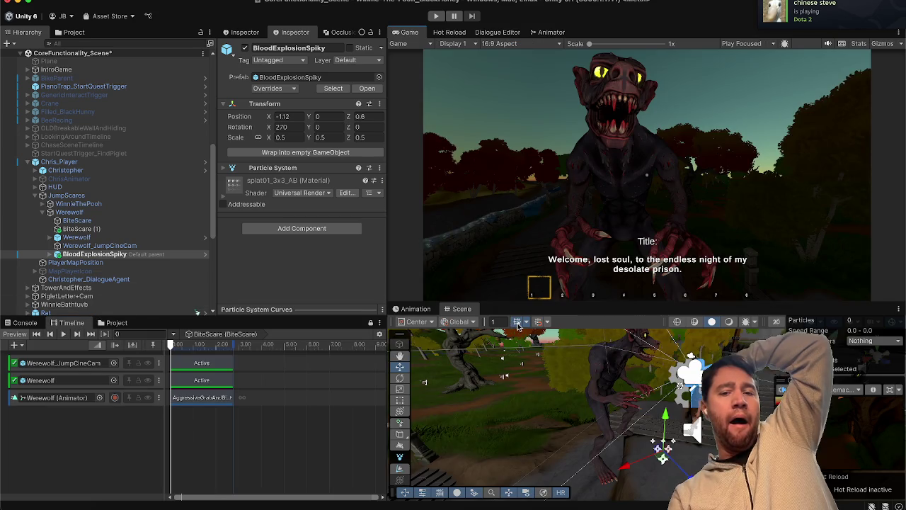
left_click_drag(665, 413, 662, 339)
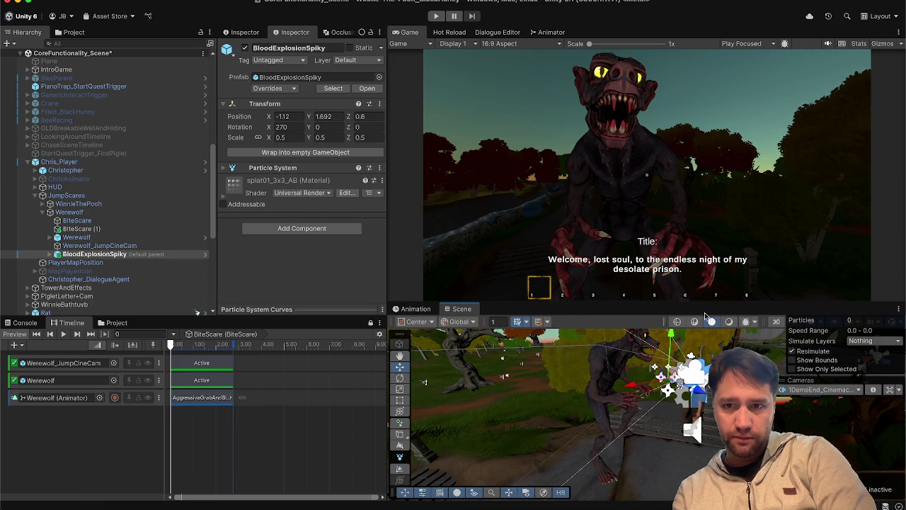
left_click_drag(707, 304, 787, 266)
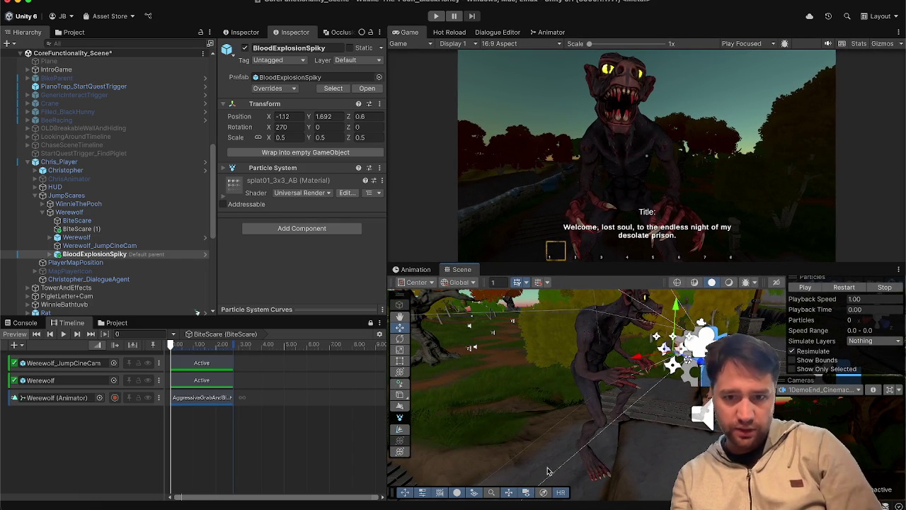
- Replay the blood burst from the Particles overlay and place BloodExplosionSpiky at X 0.391, Z 0.164
left_click_drag(785, 277, 785, 373)
left_click(842, 383)
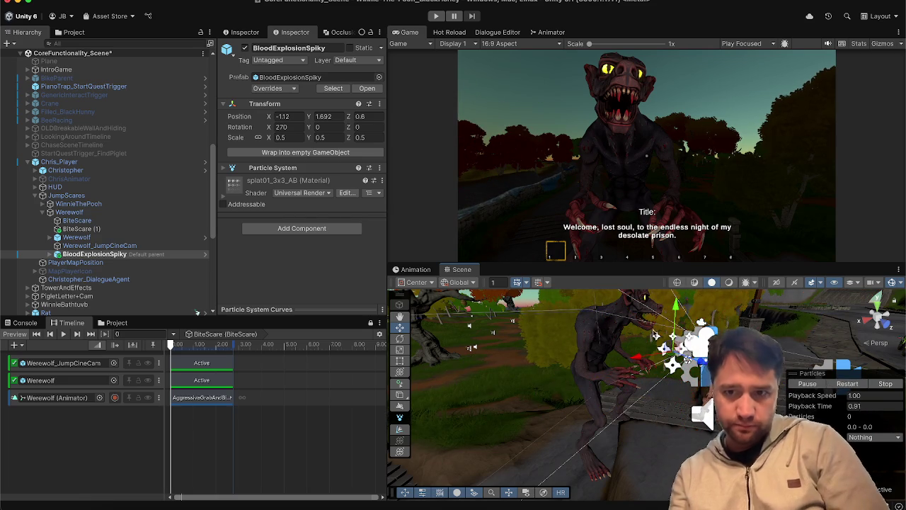
left_click(885, 383)
mouse_move(638, 350)
left_mouse_down()
mouse_move(594, 344)
mouse_move(586, 380)
mouse_move(687, 383)
left_mouse_up()
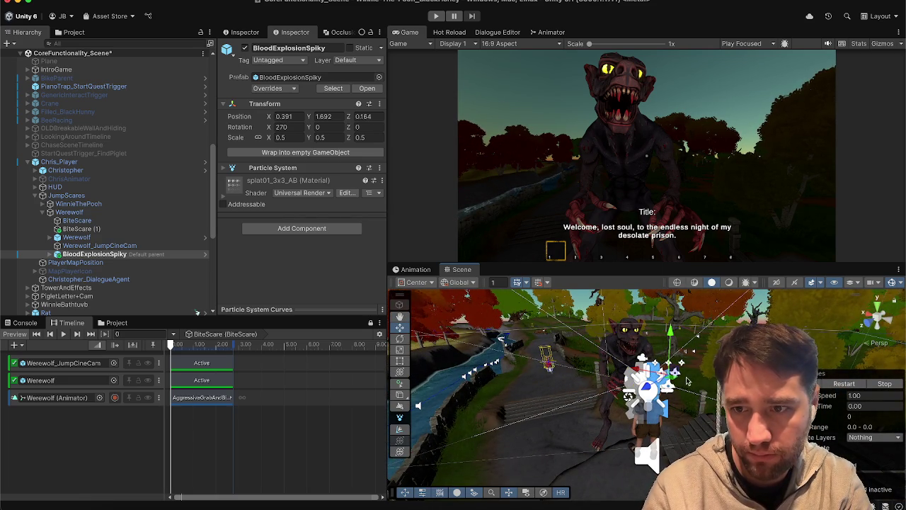
left_click(837, 384)
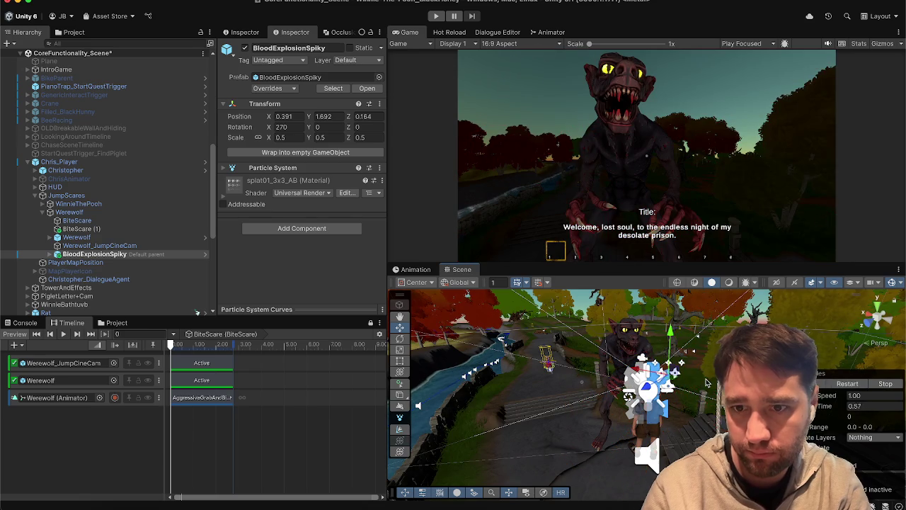
left_click(691, 328)
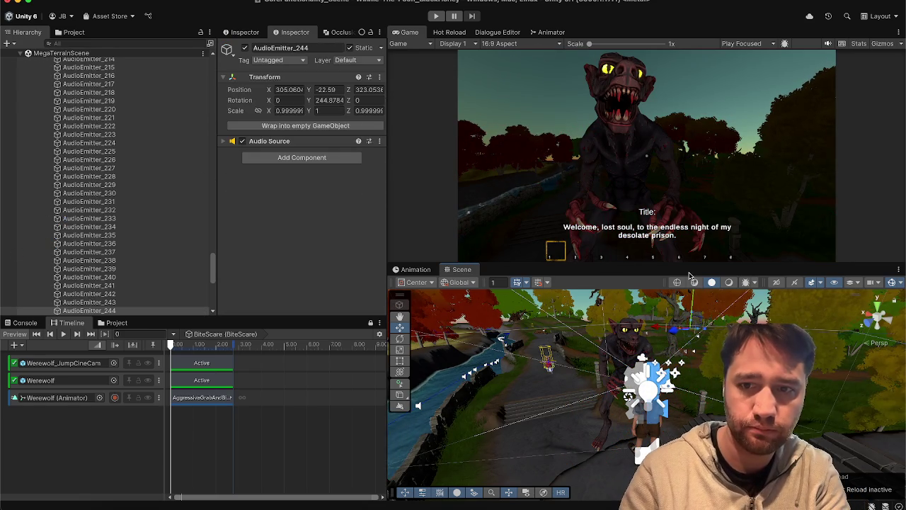
left_click(690, 332)
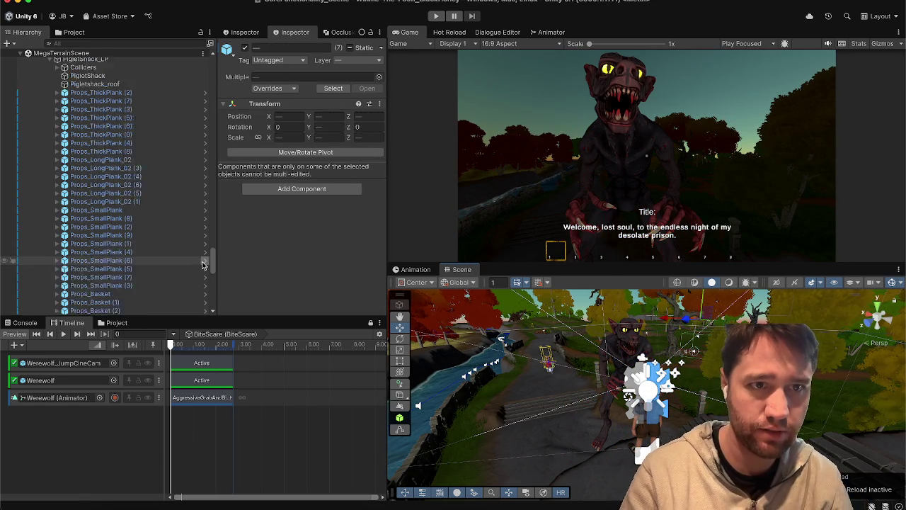
- Collapse the Static group and the MegaTerrainScene foldout in the Hierarchy
scroll(202, 265, "up", 20)
scroll(202, 264, "up", 15)
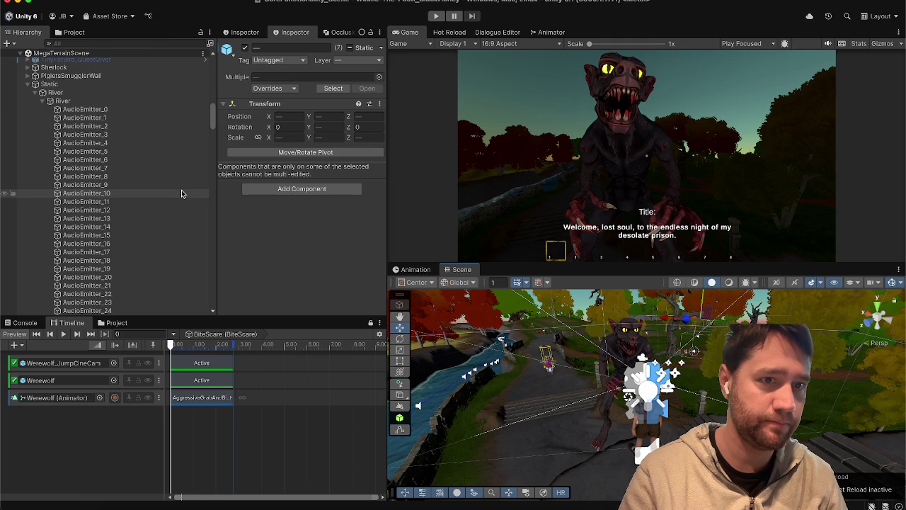
left_click(27, 84)
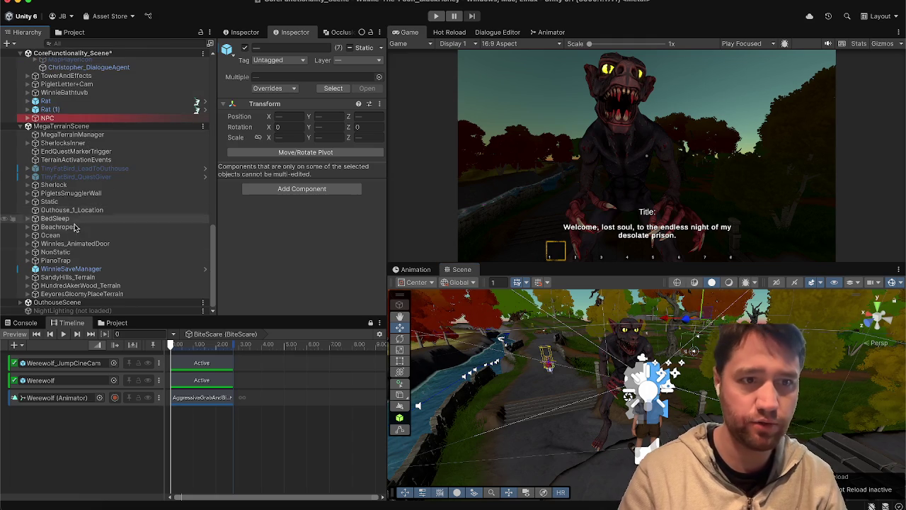
left_click(63, 202)
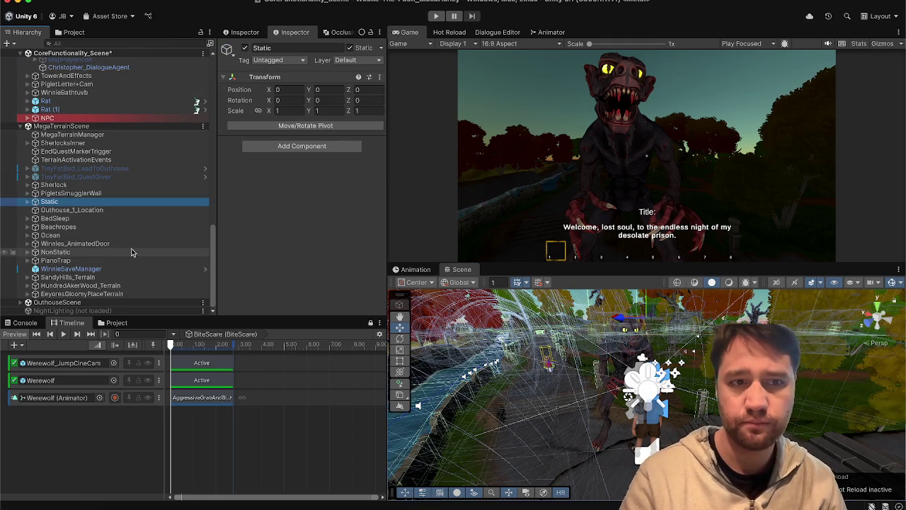
left_click(106, 226)
scroll(115, 213, "up", 2)
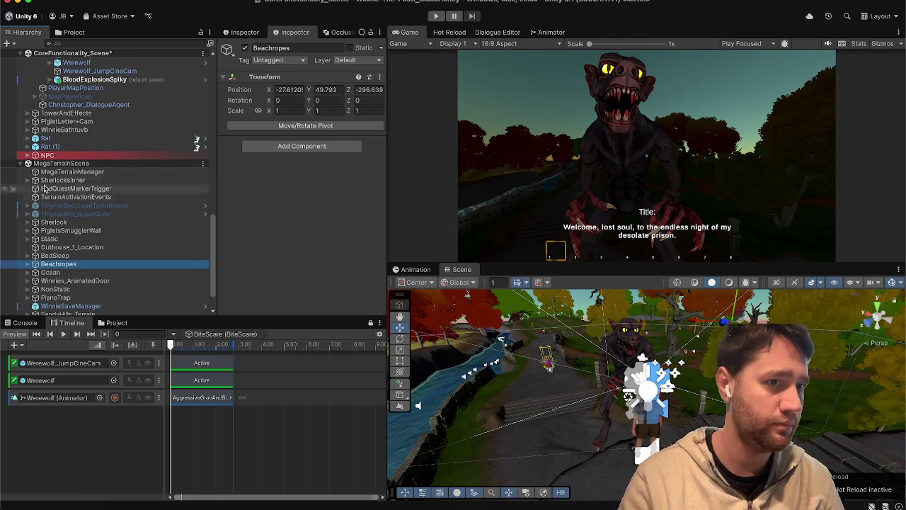
left_click(19, 163)
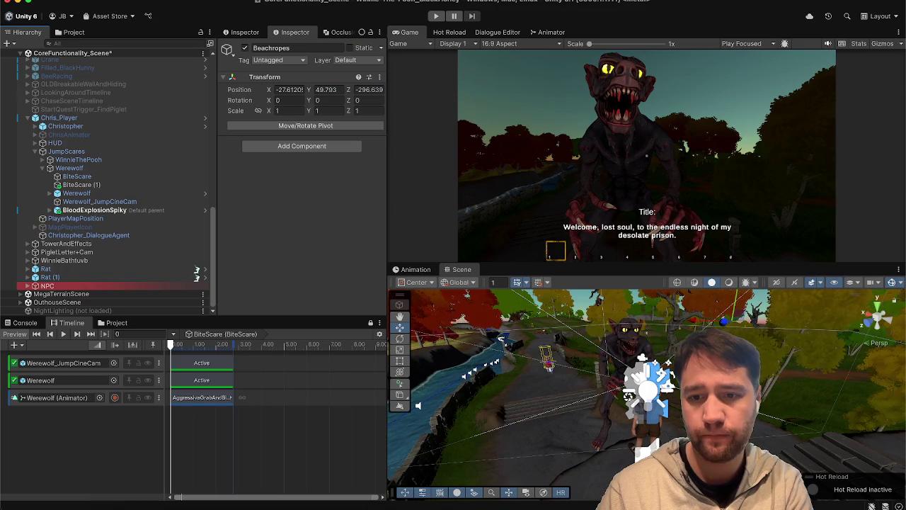
left_click(28, 325)
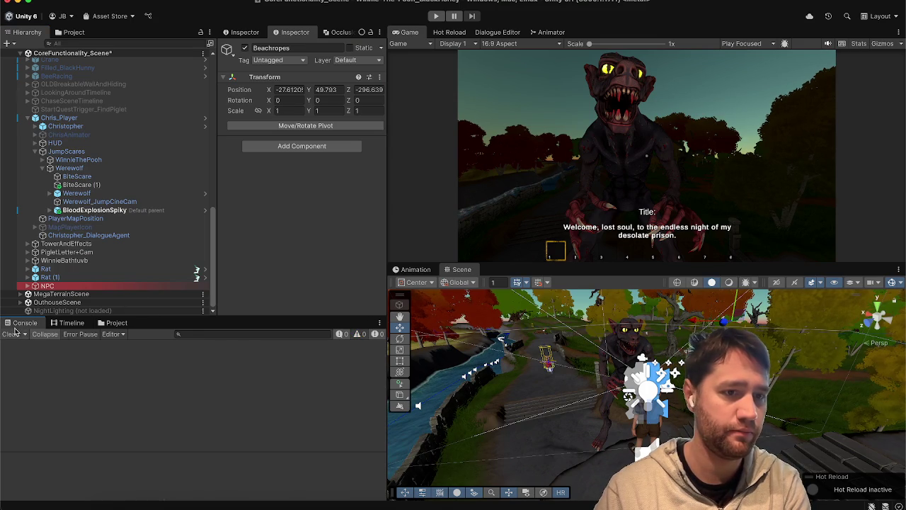
left_click(70, 325)
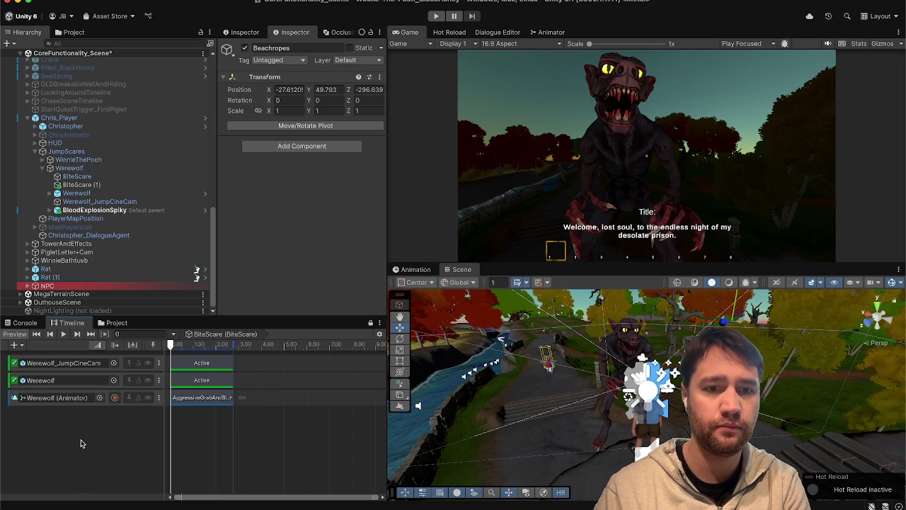
left_click(342, 31)
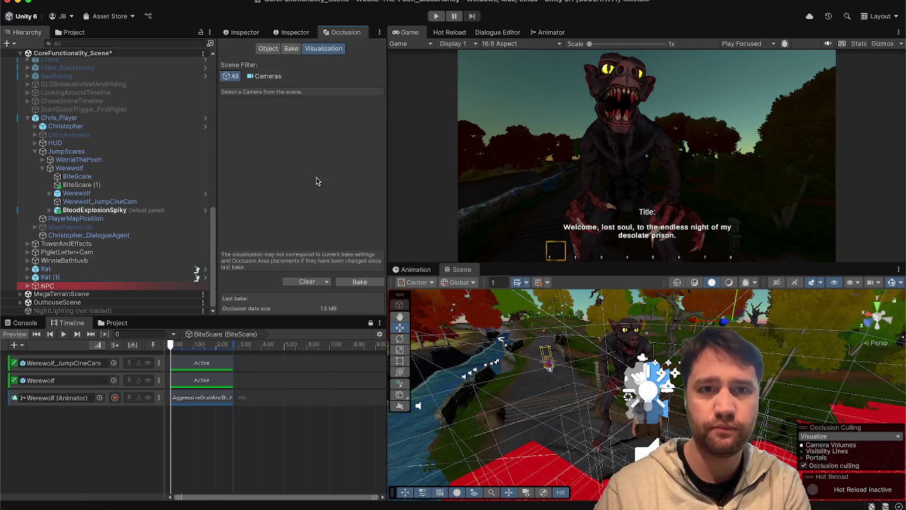
left_click(245, 32)
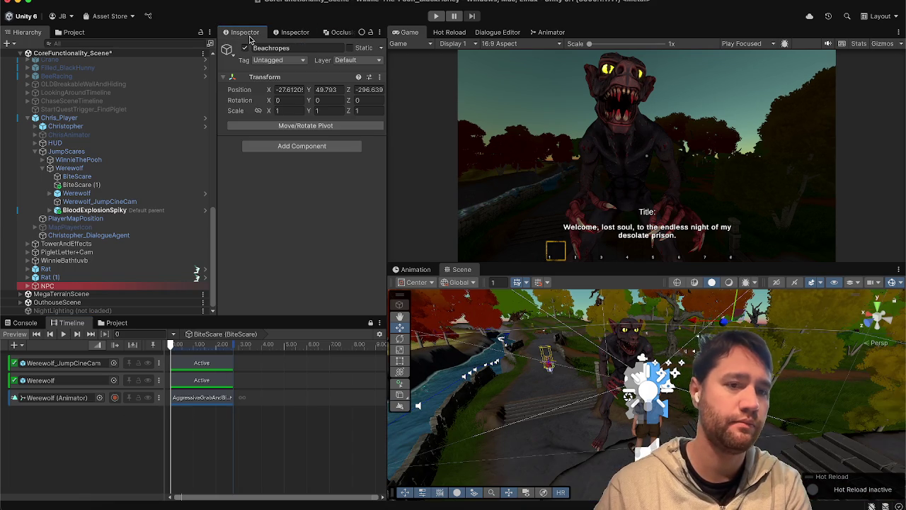
left_click(127, 210)
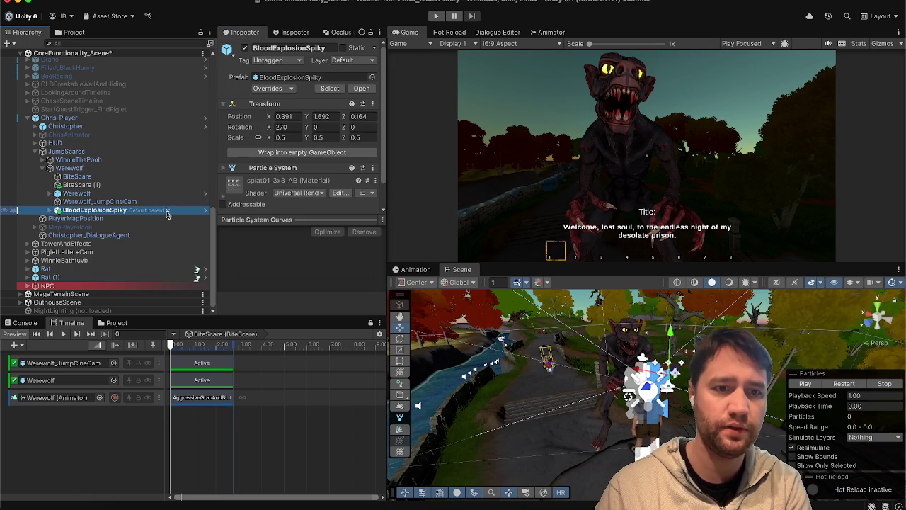
- Preview the blood explosion burst, including at timeline time 1.3333 s
left_click(839, 389)
left_click(840, 388)
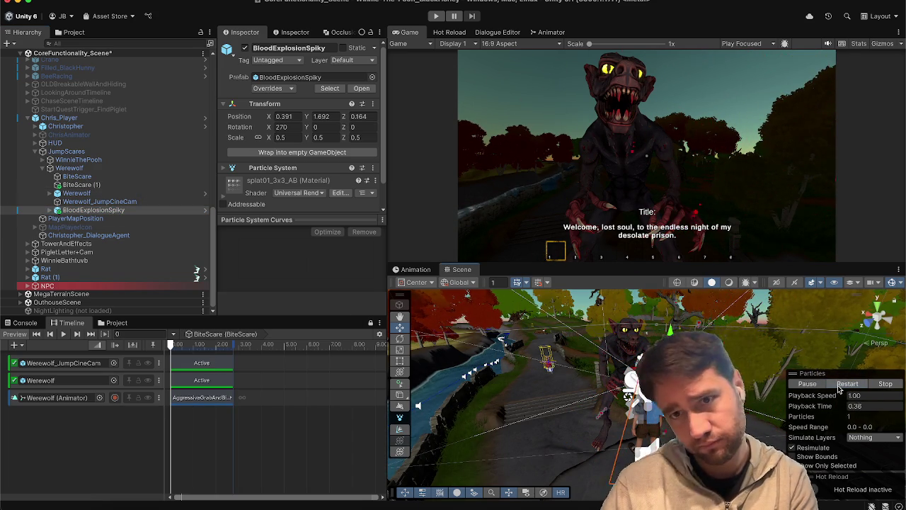
left_click(886, 384)
left_click_drag(178, 345, 197, 346)
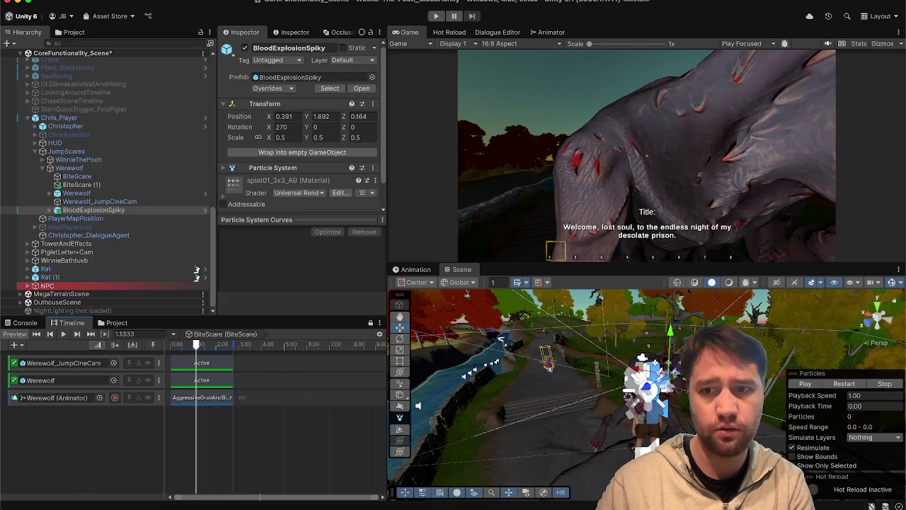
left_click(849, 385)
left_click(849, 385)
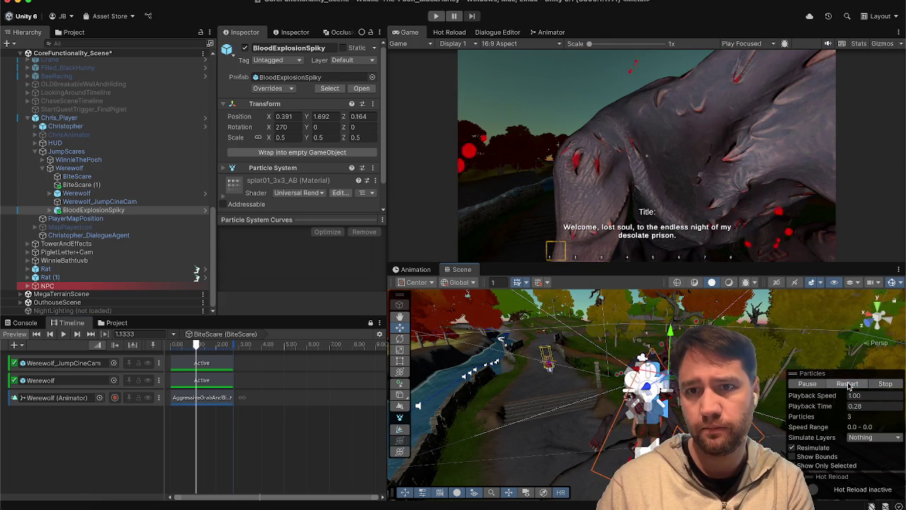
left_click(849, 385)
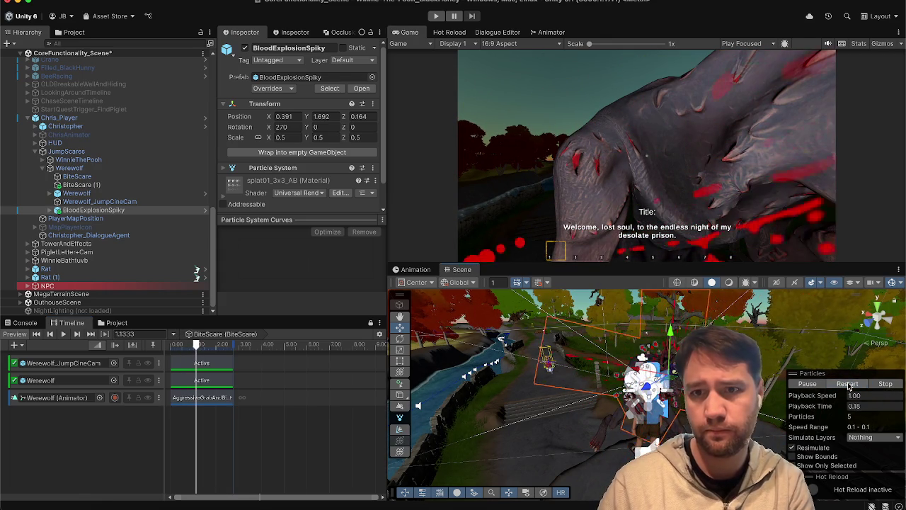
left_click(849, 385)
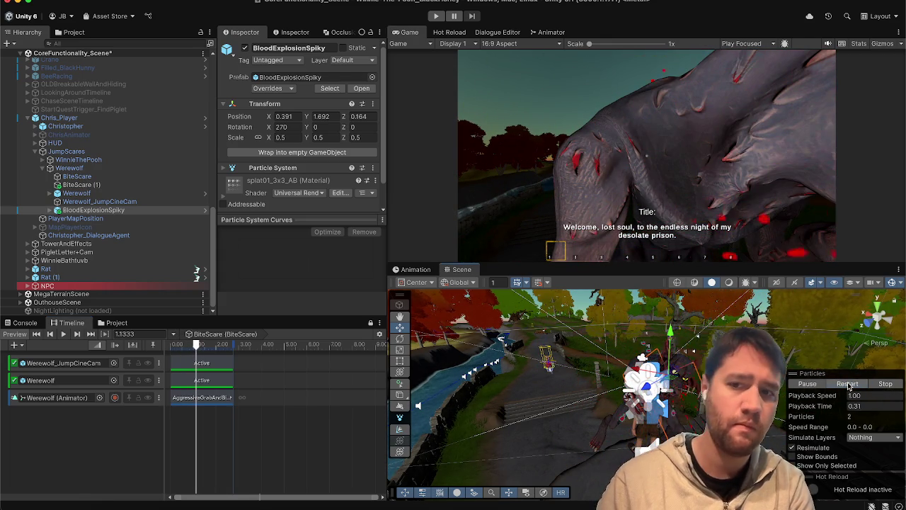
left_click(885, 384)
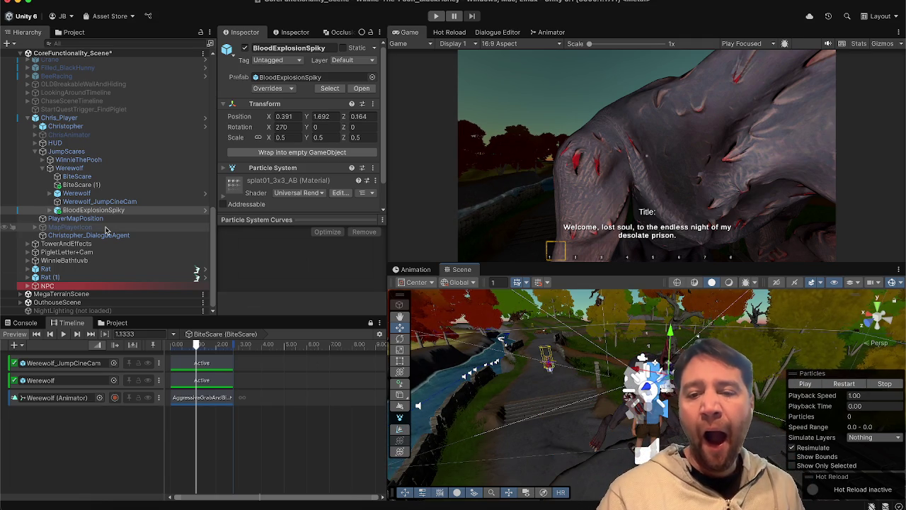
- Orbit around the werewolf, replay the burst, and open BloodExplosionSpiky's add-track menu
scroll(660, 379, "up", 10)
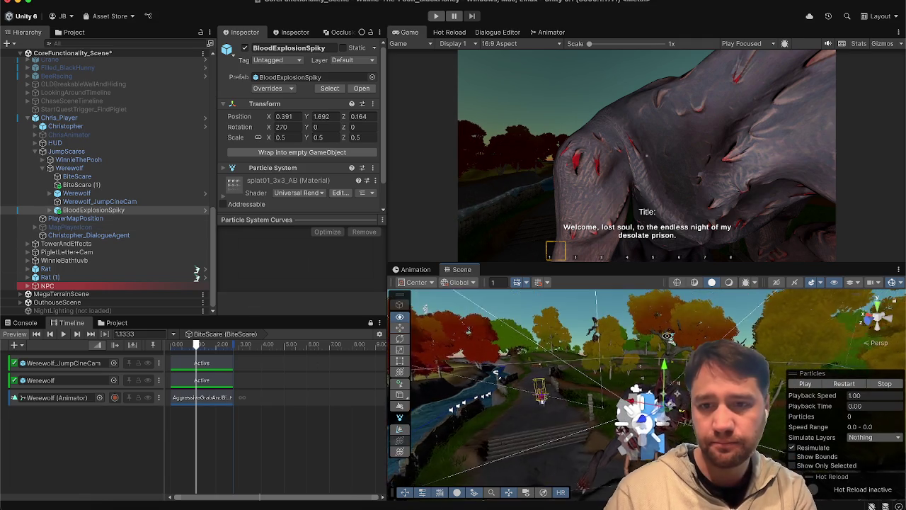
left_click_drag(661, 378, 637, 368)
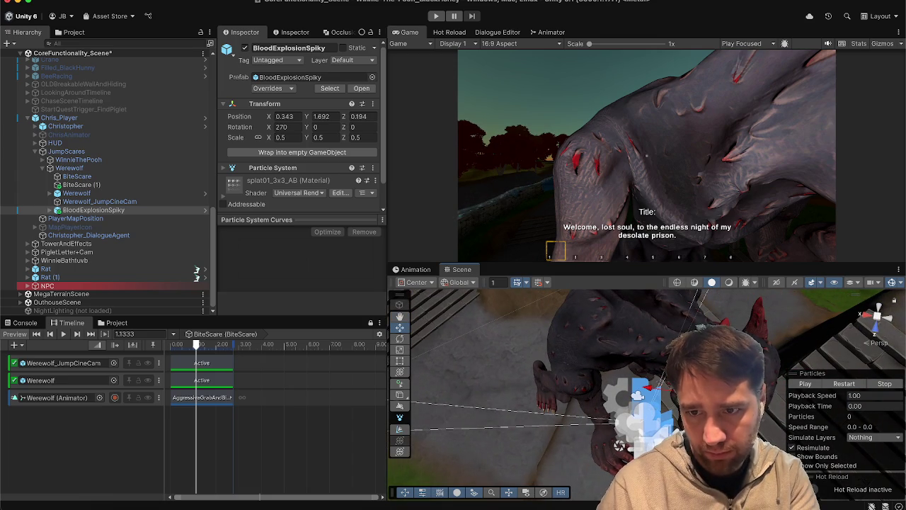
left_click(819, 384)
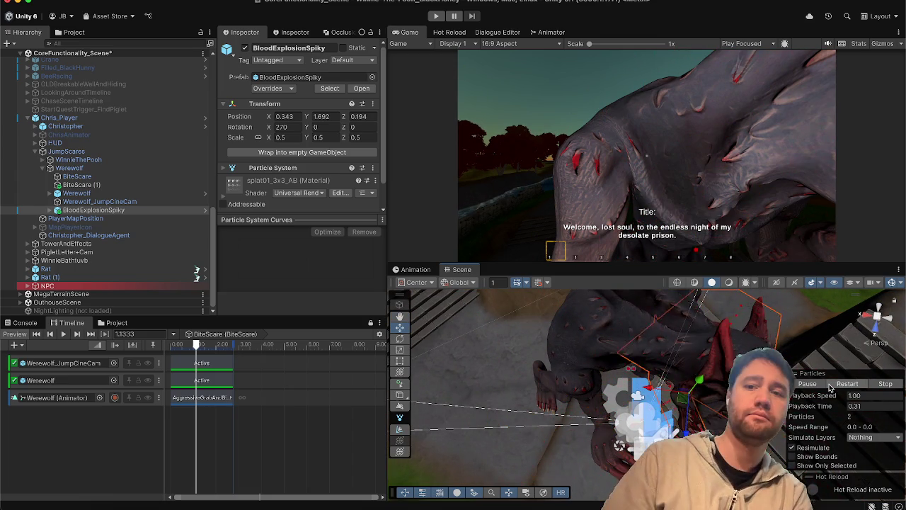
left_click(831, 386)
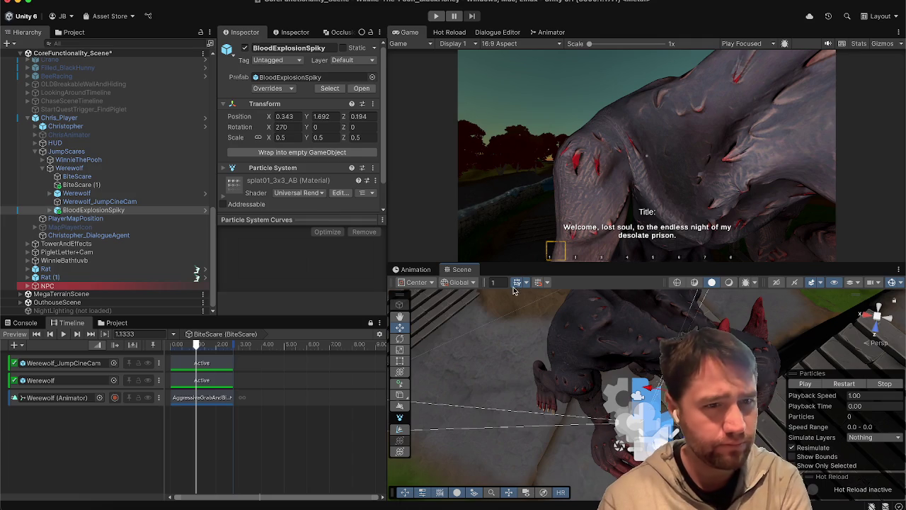
left_click(92, 210)
right_click(98, 427)
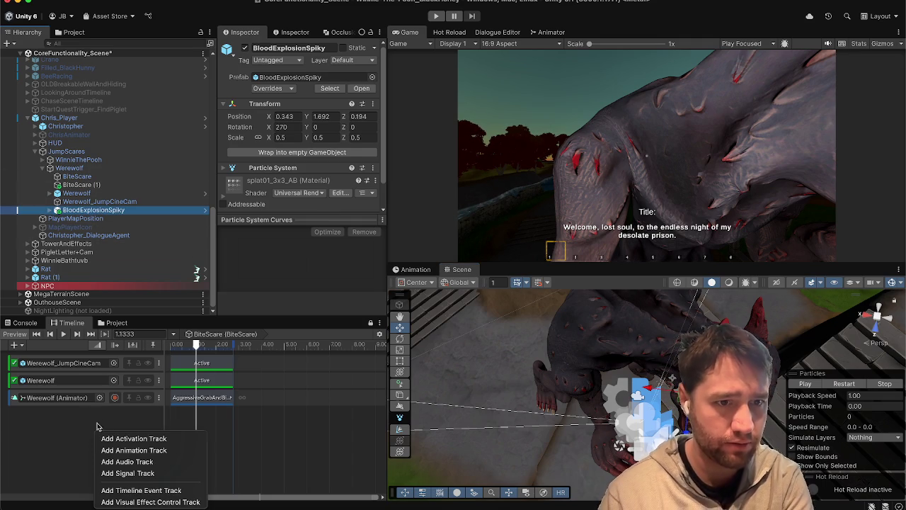
- Add a BloodExplosionSpiky activation track with its Active clip running from 1.3667 to 2.5 s
left_click(117, 438)
left_click(201, 414)
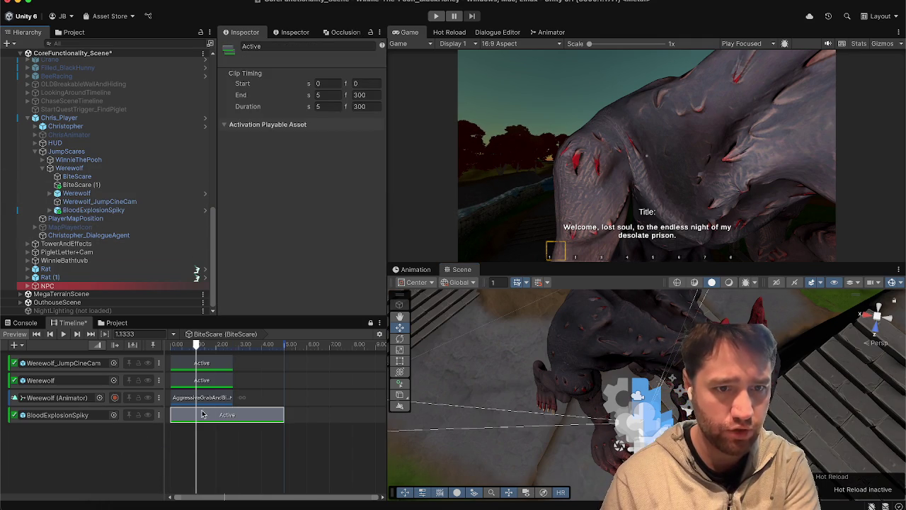
left_click_drag(281, 418, 190, 416)
mouse_move(192, 348)
left_mouse_down()
mouse_move(177, 346)
mouse_move(202, 347)
left_mouse_up()
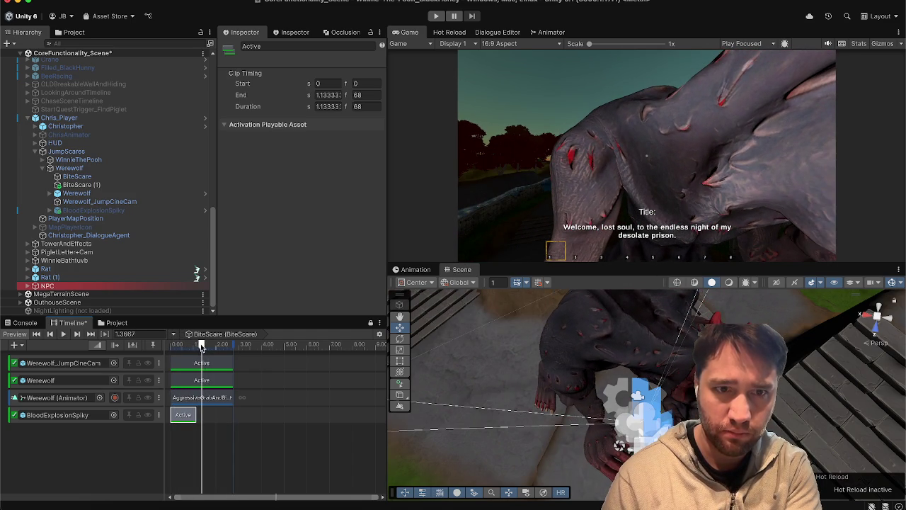
left_click_drag(184, 415, 216, 418)
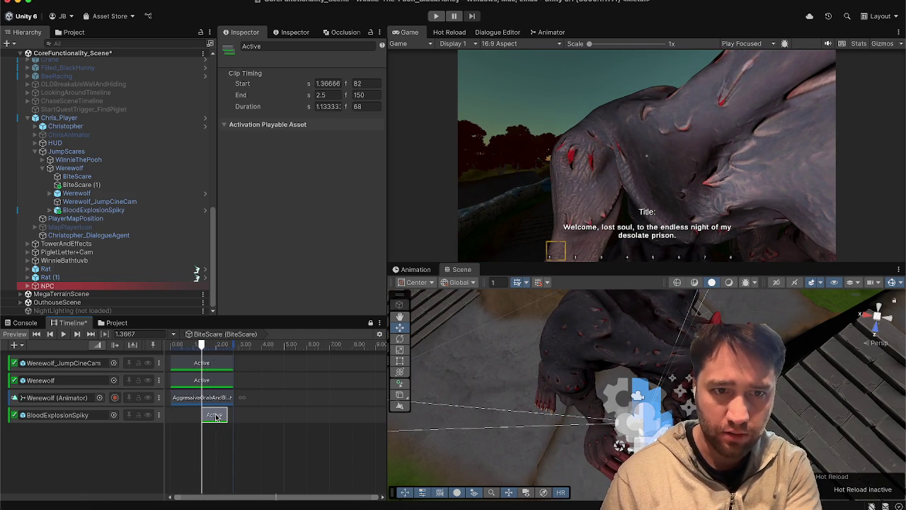
left_click(113, 398)
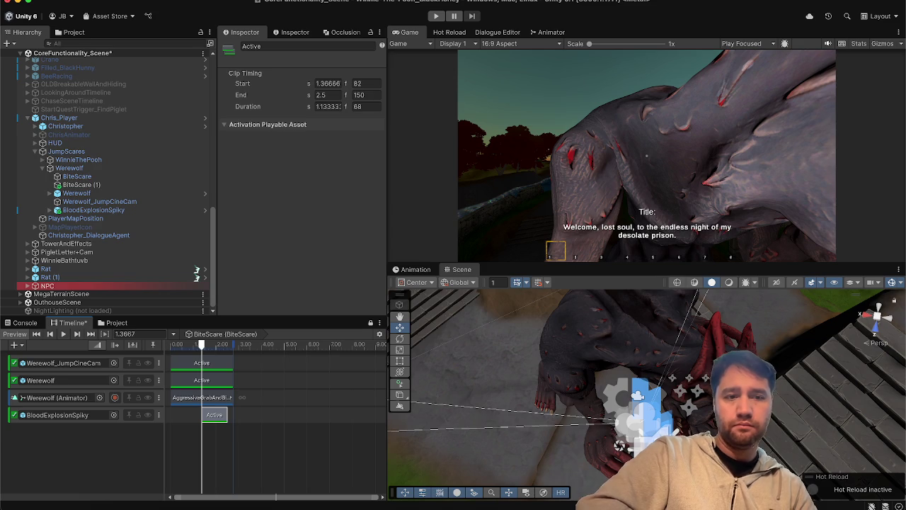
left_click(93, 210)
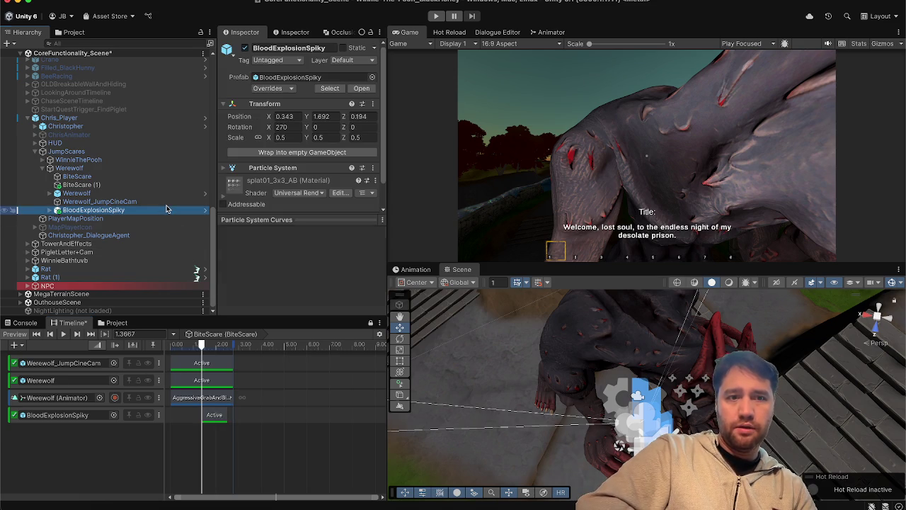
- Expand BloodExplosionSpiky and BigGore in the Hierarchy to view their child effects
scroll(229, 186, "down", 2)
left_click_drag(269, 221, 269, 310)
left_click(78, 210)
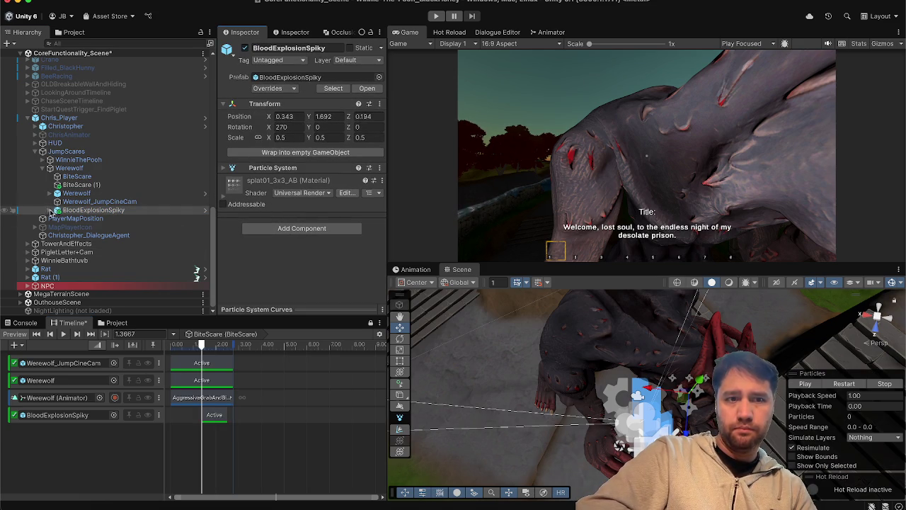
left_click(52, 210)
left_click(64, 219)
left_click(58, 219)
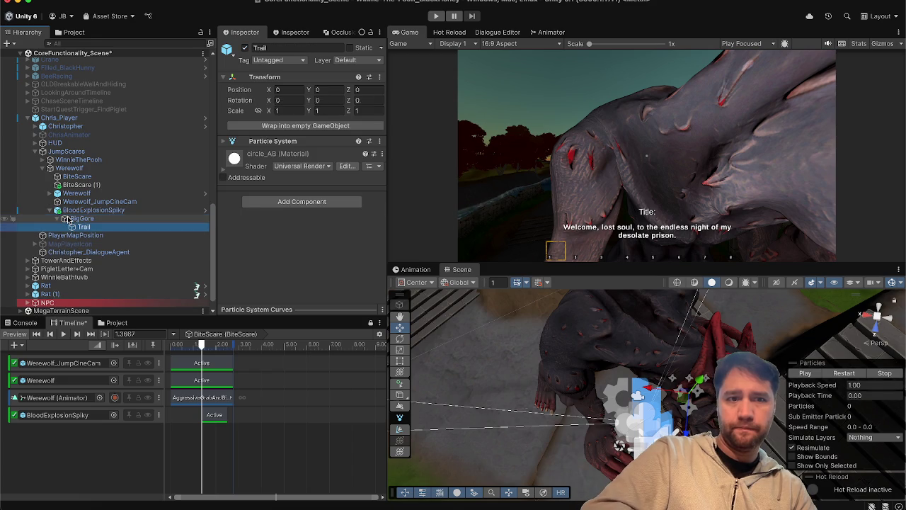
key("Down")
key("Down")
key("Down")
key("Up")
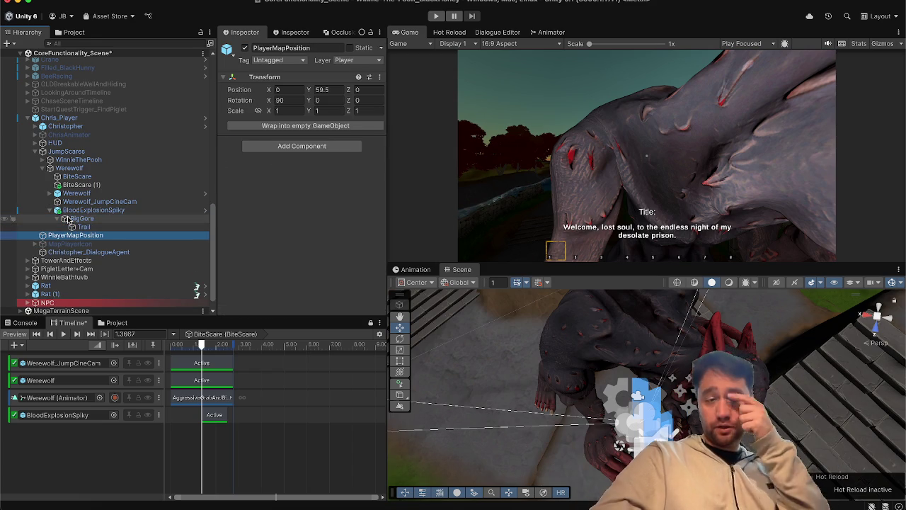
key("Up")
key("Up")
key("Up")
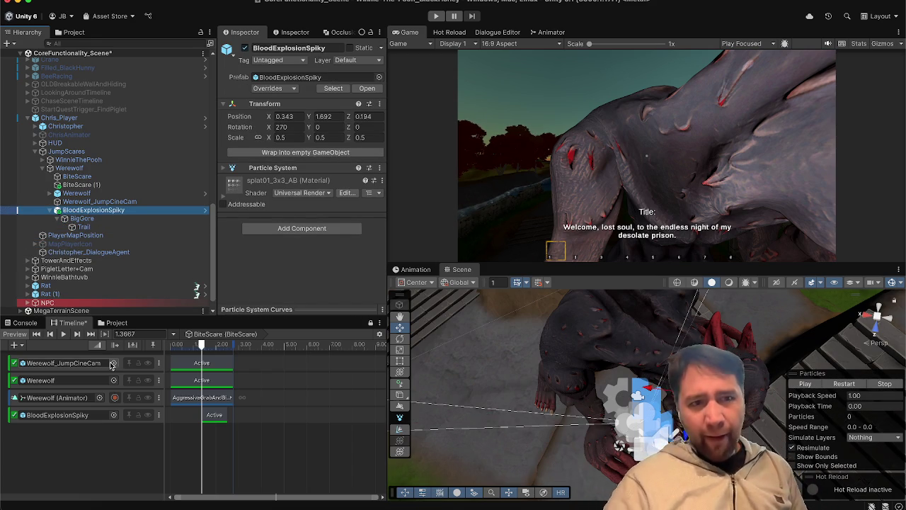
- Browse the WinnieThePooh TrippedAndKilled and DeathScare_1 timelines
left_click(71, 160)
key("Right")
key("Down")
key("Down")
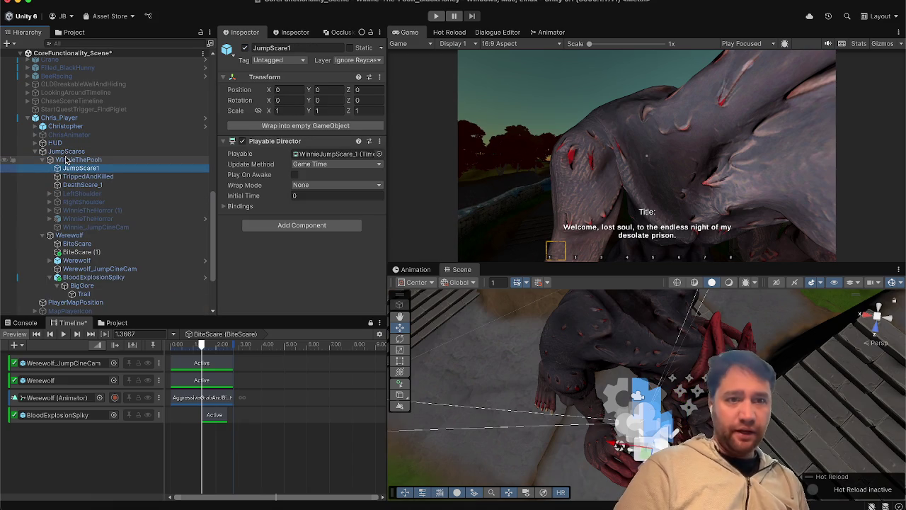
key("Up")
key("Down")
left_click(68, 324)
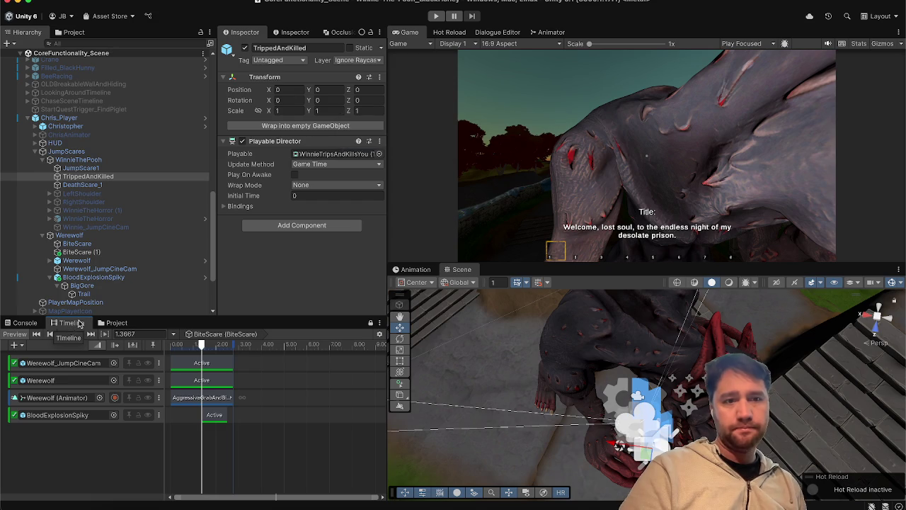
left_click(372, 323)
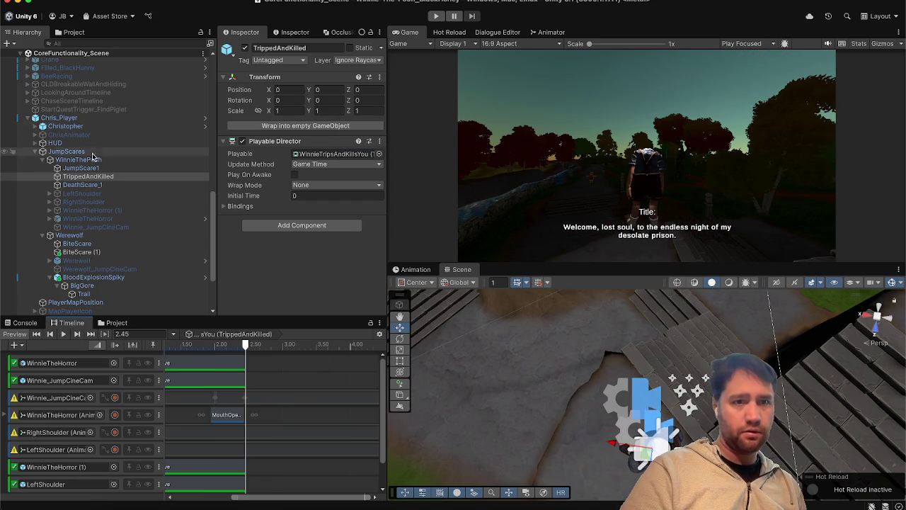
scroll(74, 423, "down", 1)
scroll(74, 423, "up", 1)
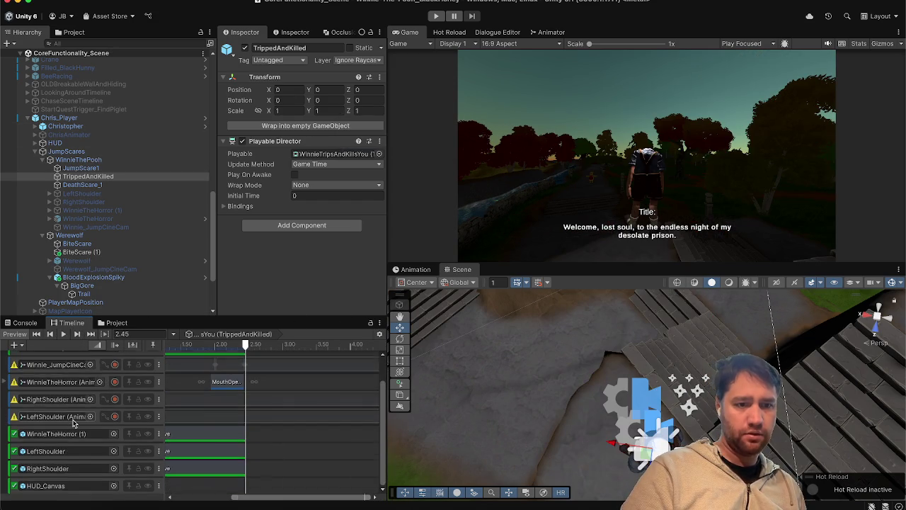
left_click(83, 185)
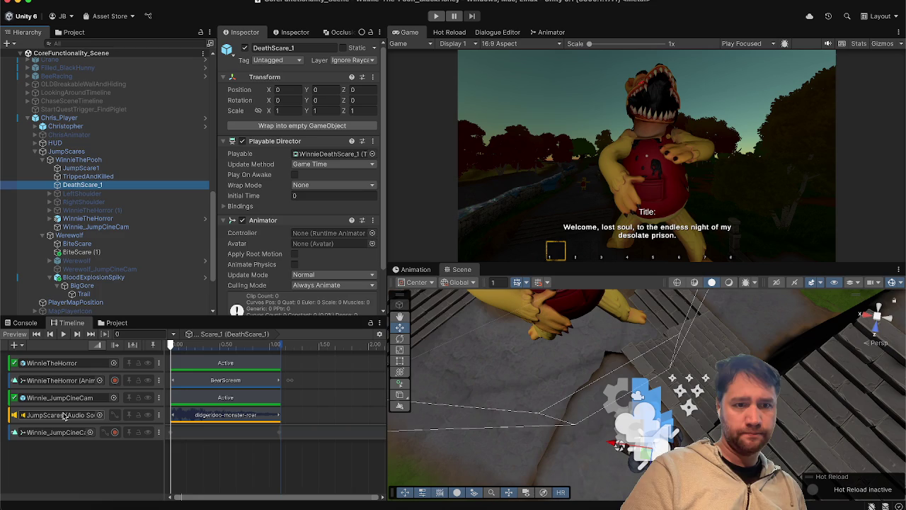
- Select JumpScares and expand its Audio Source component in the Inspector
left_click(64, 416)
left_click(178, 151)
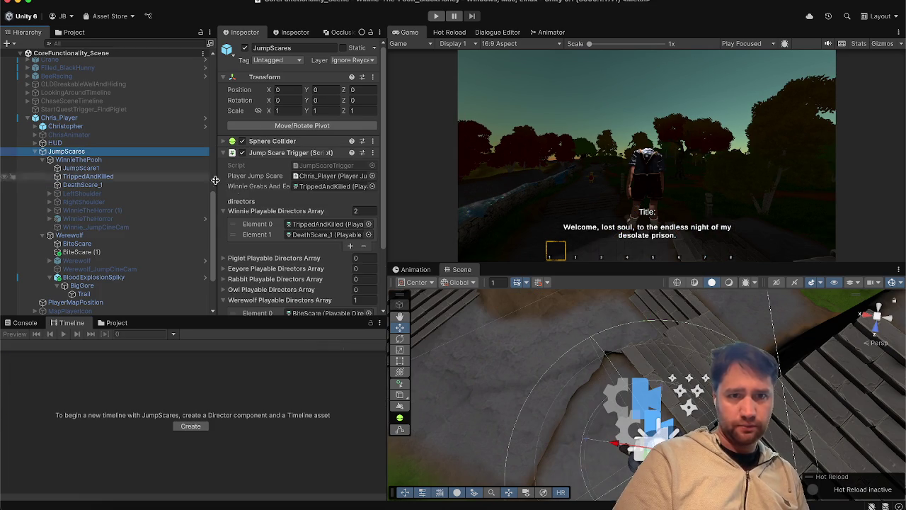
left_click(271, 153)
left_click(271, 164)
left_click(271, 164)
left_click(271, 164)
left_click(272, 164)
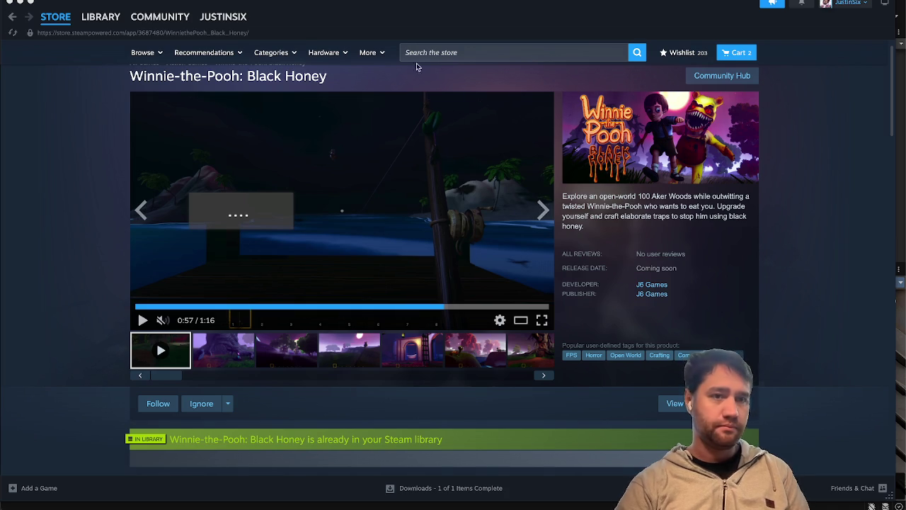
left_click(19, 3)
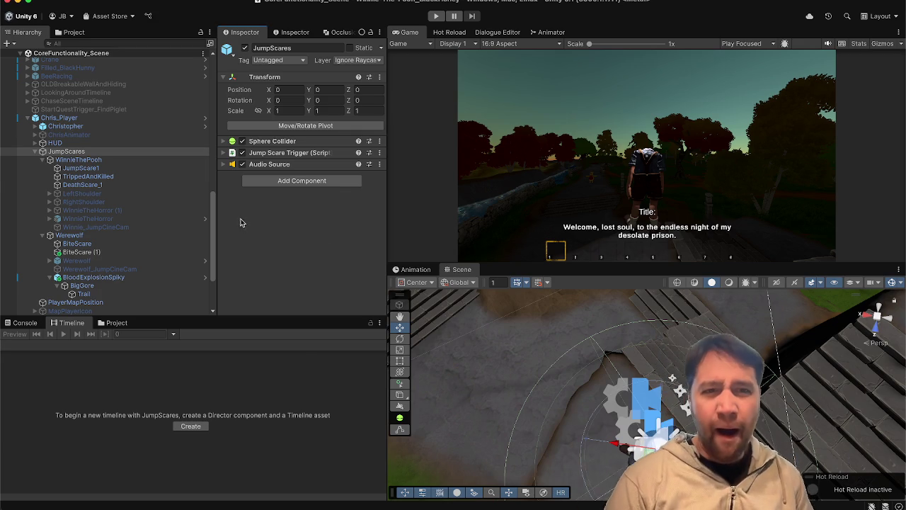
- Open the BiteScare timeline and add JumpScares to it as an audio track
scroll(136, 184, "down", 2)
scroll(136, 183, "down", 2)
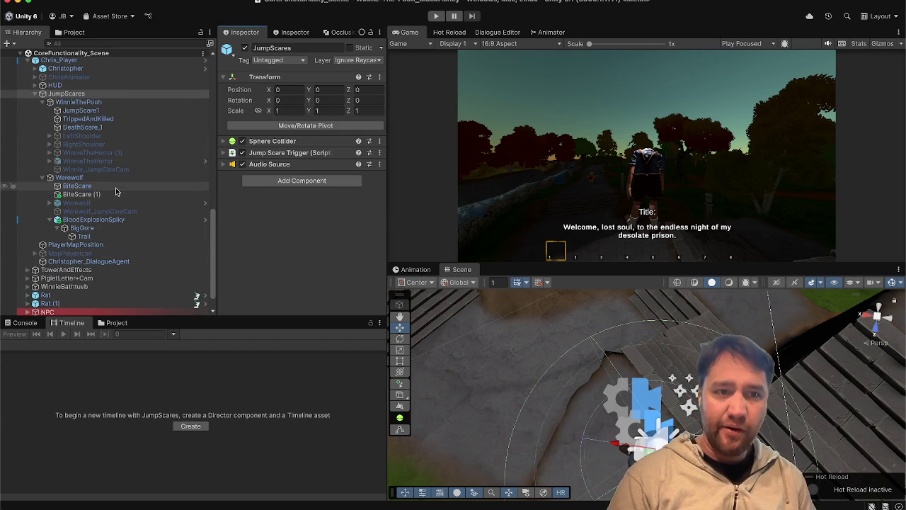
left_click(117, 186)
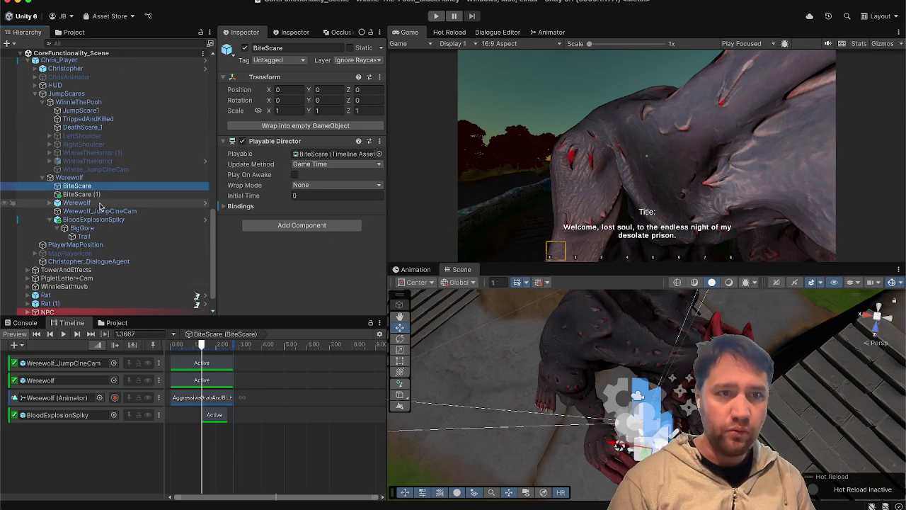
left_click_drag(54, 352, 35, 435)
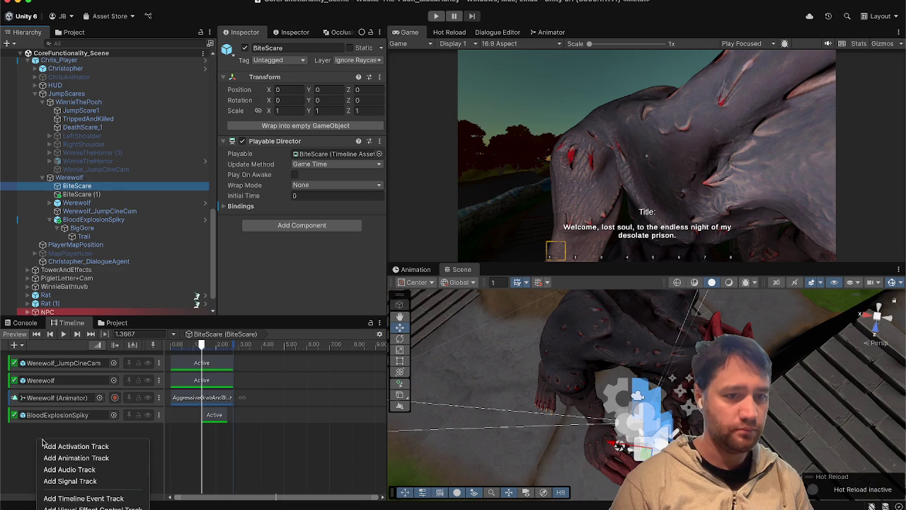
left_click(64, 470)
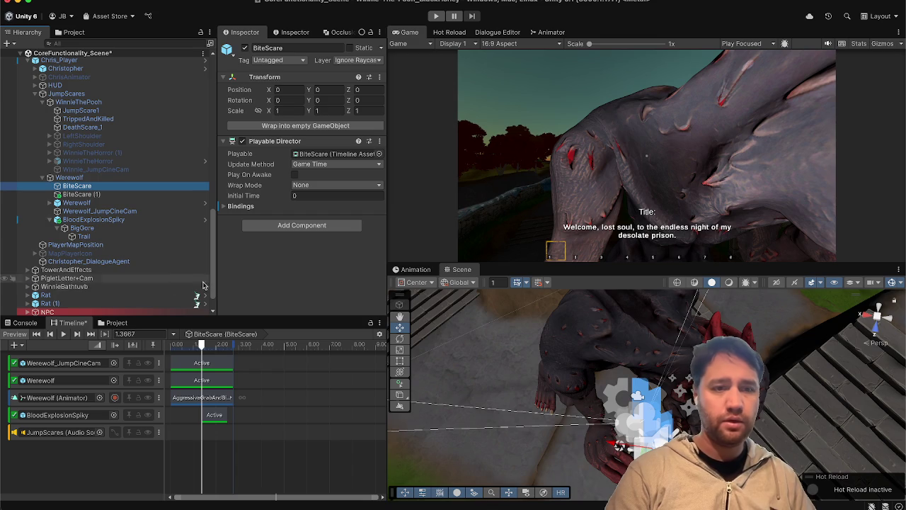
- Save the scene with Ctrl+S and dock the Project assets browser beside Scene
left_click(75, 322)
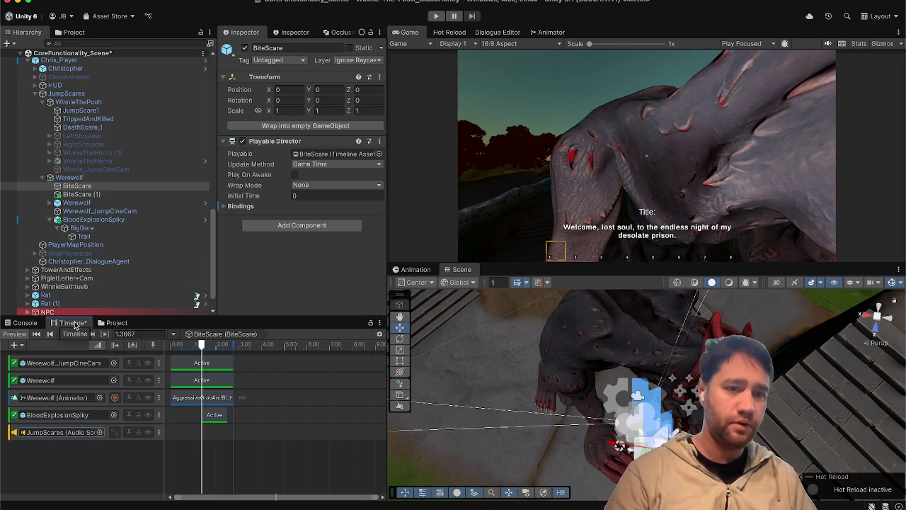
key("ctrl+s")
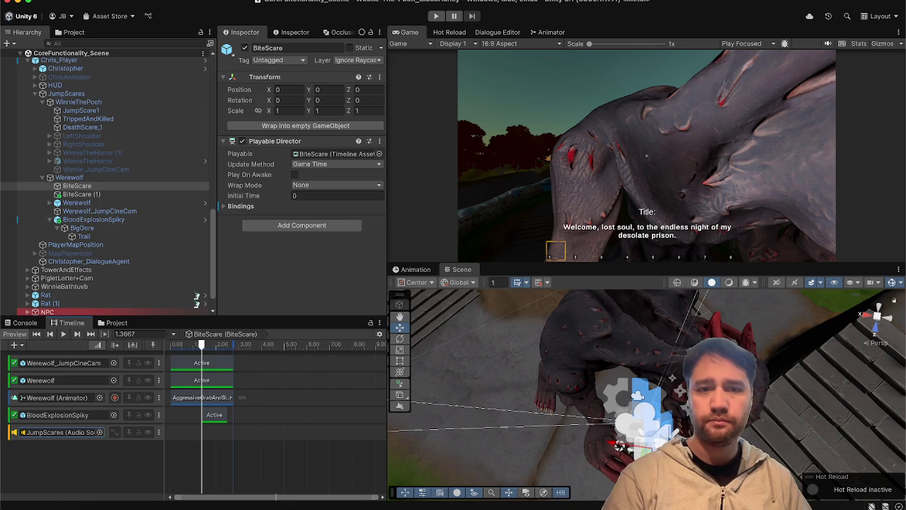
mouse_move(119, 326)
left_mouse_down()
mouse_move(411, 272)
mouse_move(502, 278)
left_mouse_up()
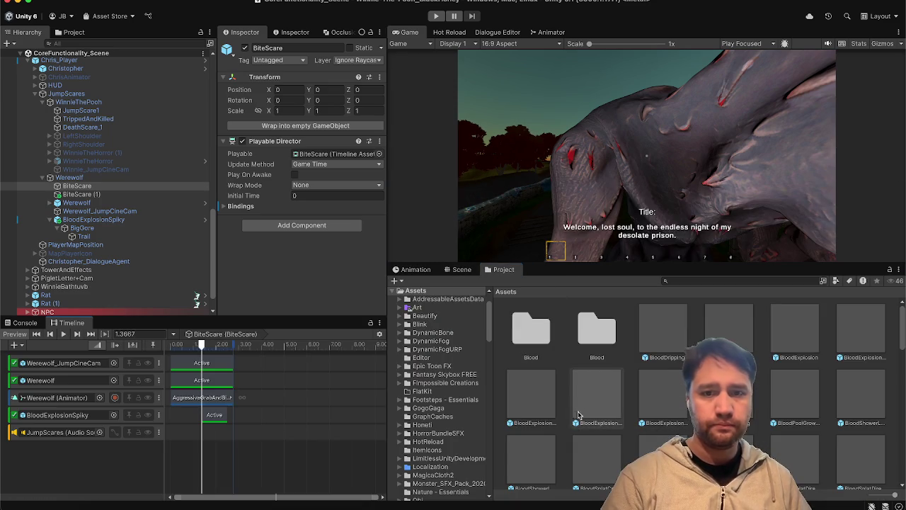
- Filter the Project assets to audio clips and search for 'g'
scroll(687, 434, "down", 2)
scroll(687, 433, "up", 2)
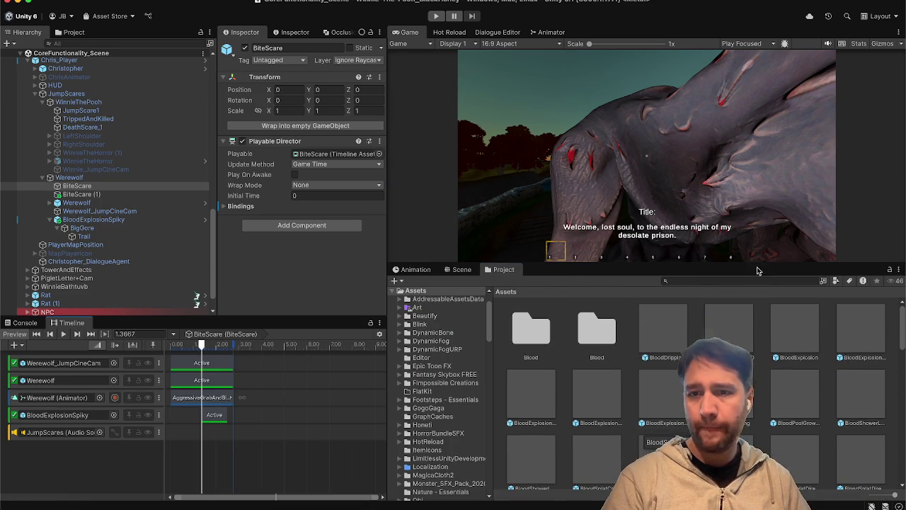
left_click(836, 280)
left_click(845, 304)
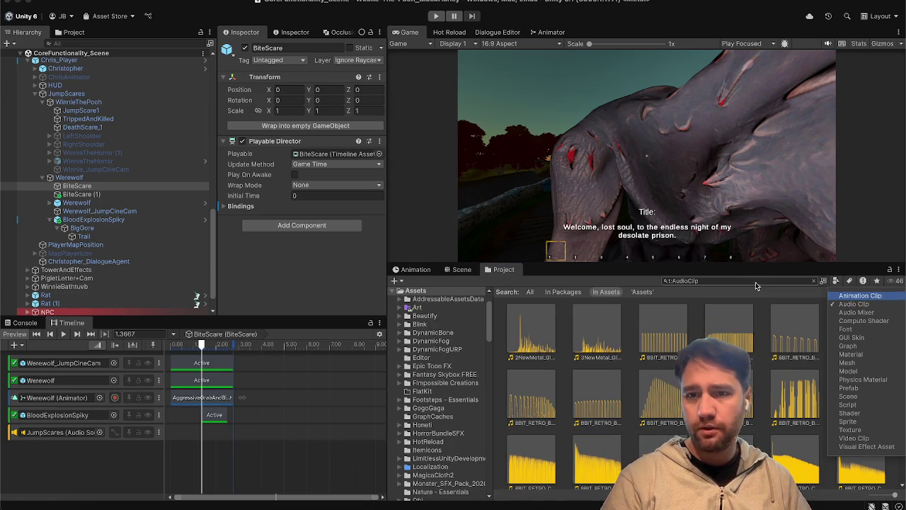
left_click(750, 280)
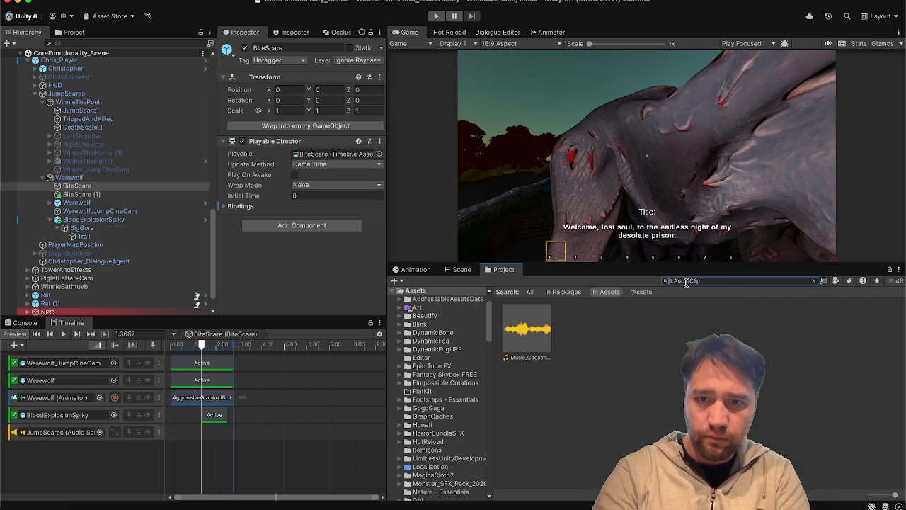
type("gore")
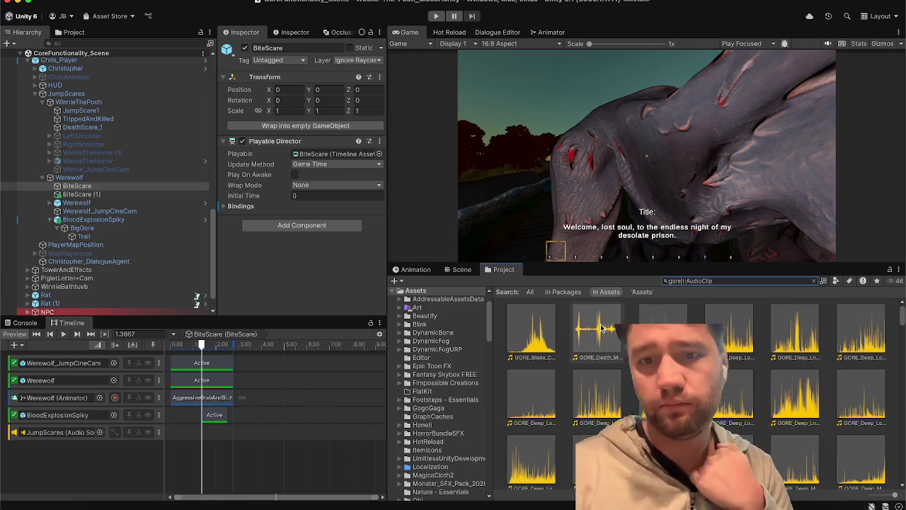
- Select GORE_Blade_Chop_mono with the waveform preview shown and auto-play enabled
left_click(551, 330)
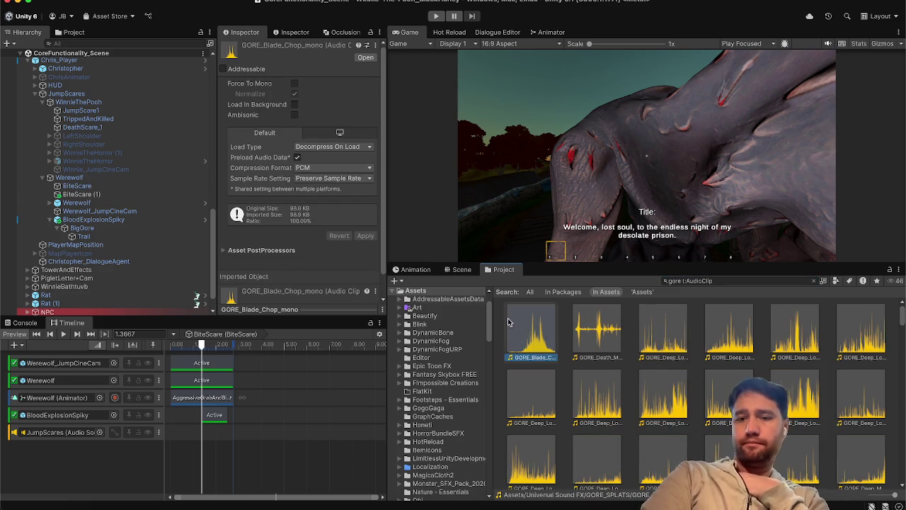
left_click(261, 305)
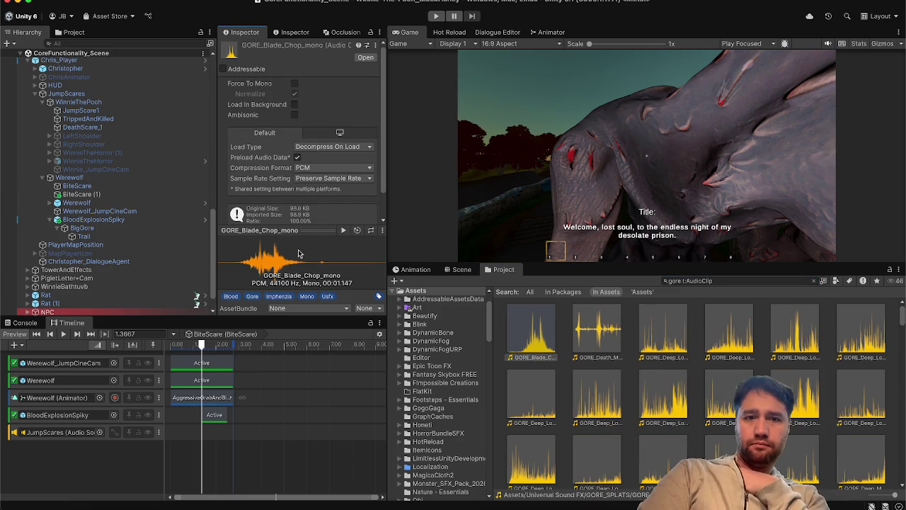
left_click(358, 231)
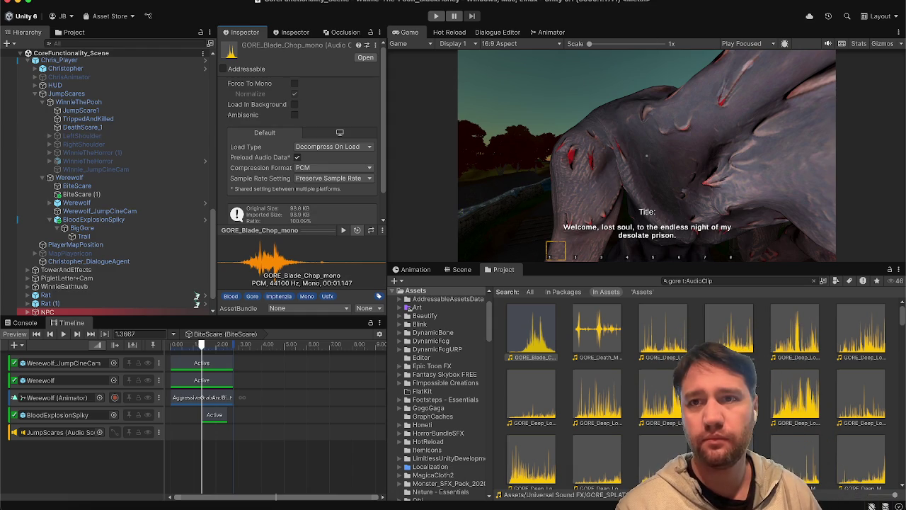
left_click(749, 7)
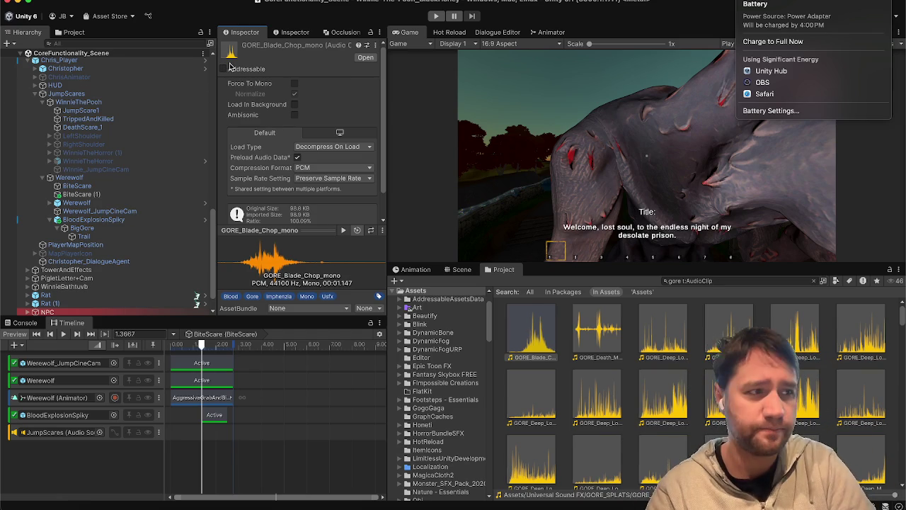
left_click(276, 347)
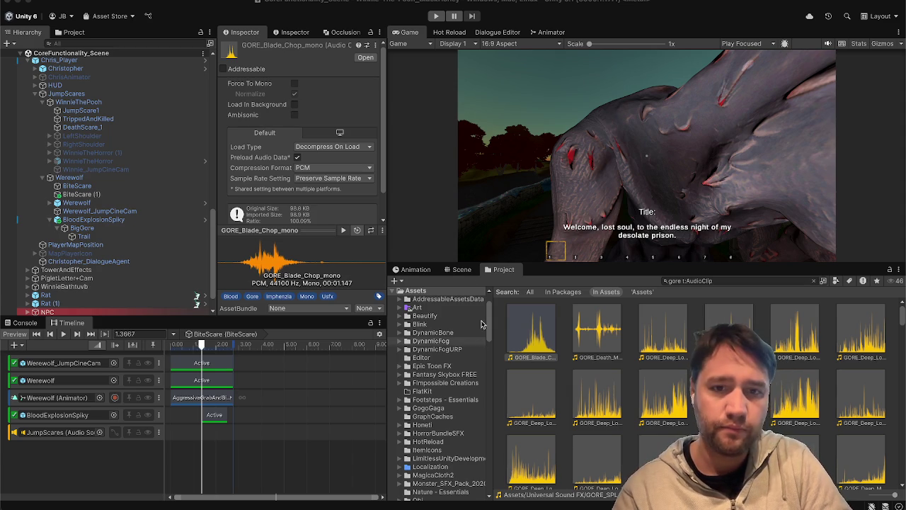
- Audition GORE_Death_Move_Sequence_01, then the growl clips through ANIMAL_Dragon_Growl_01_mono
left_click(593, 354)
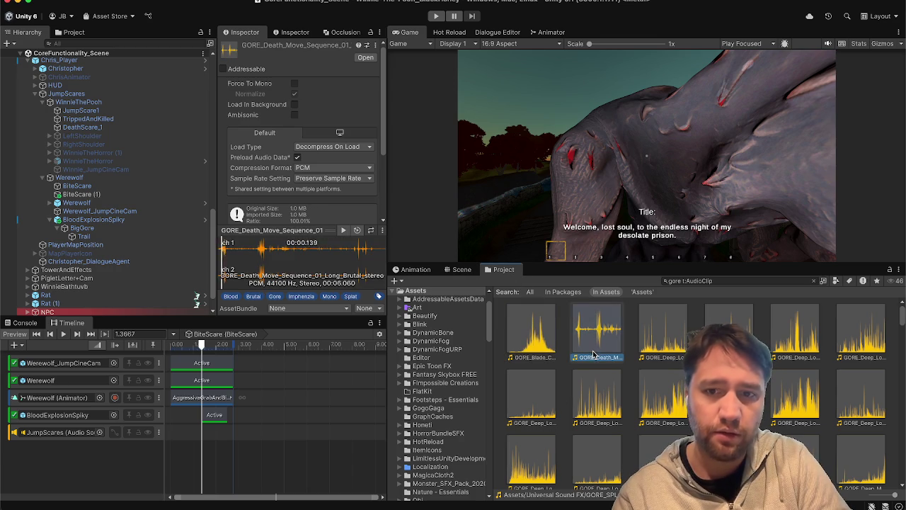
left_click(344, 232)
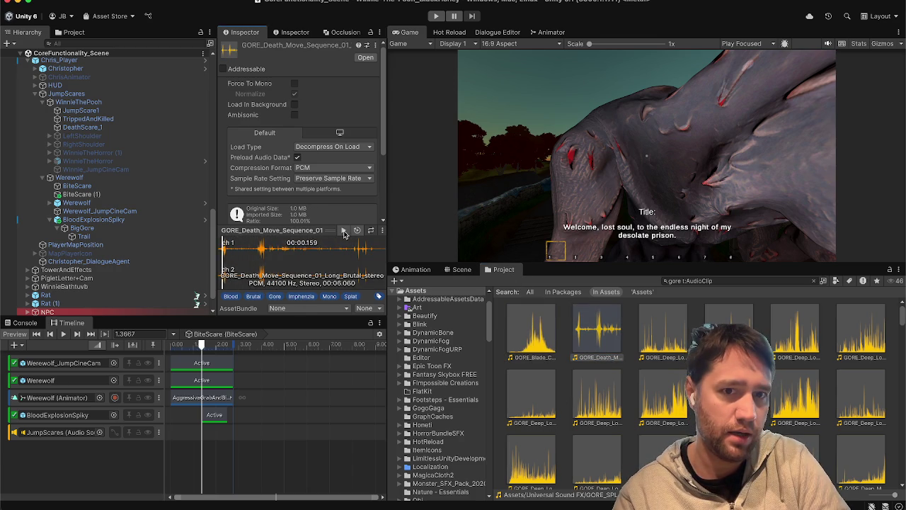
left_click(219, 451)
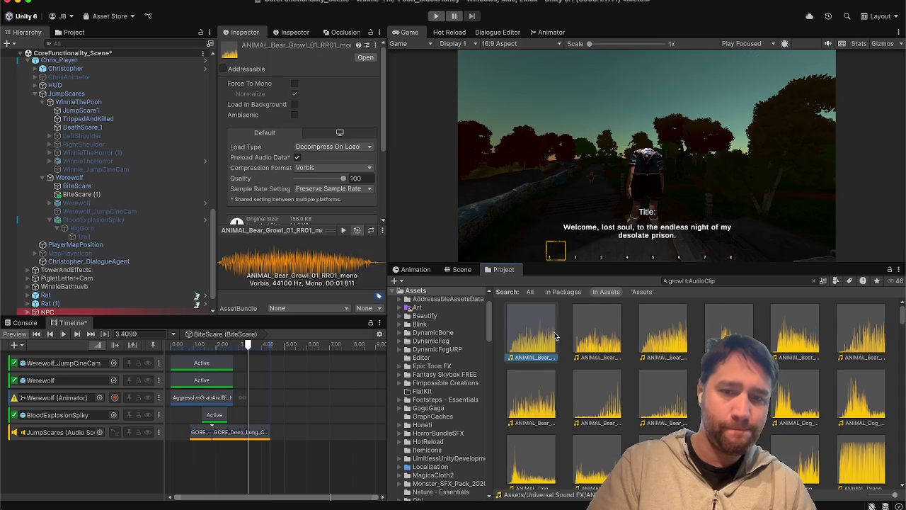
key("Right")
key("Right")
key("Right")
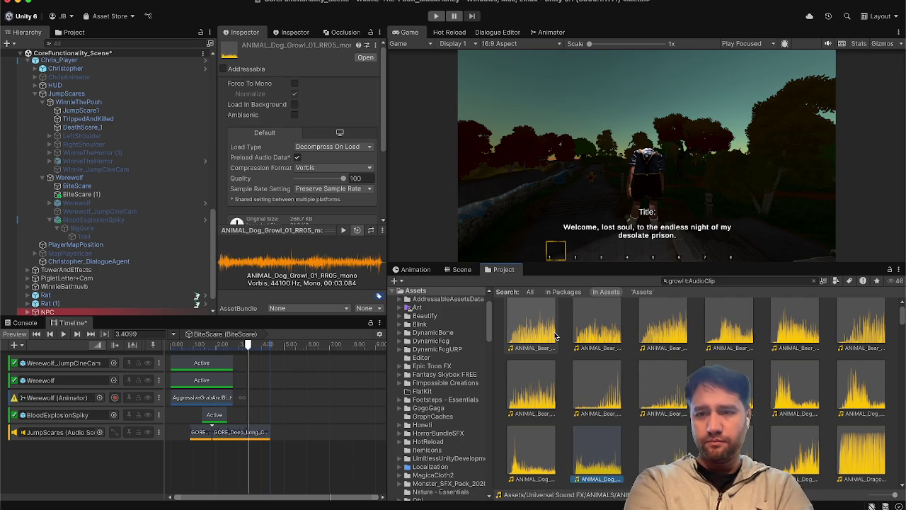
left_click(852, 475)
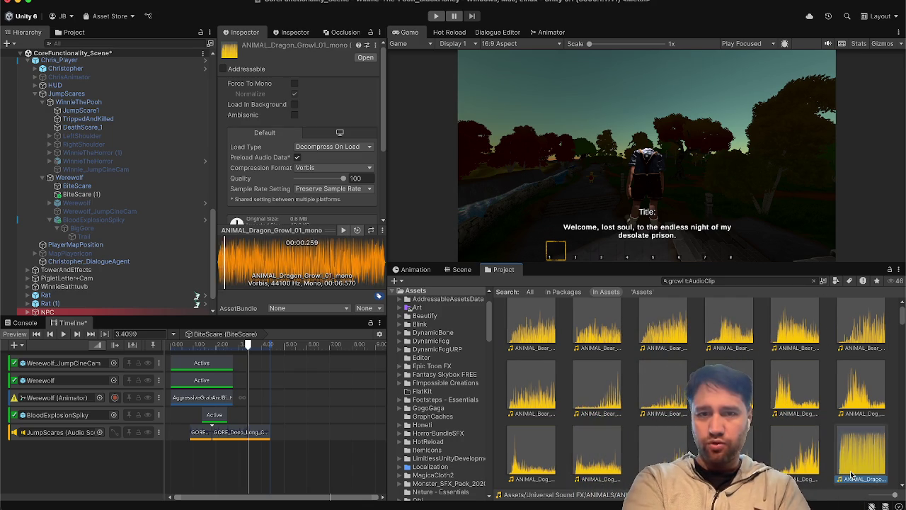
scroll(852, 467, "down", 3)
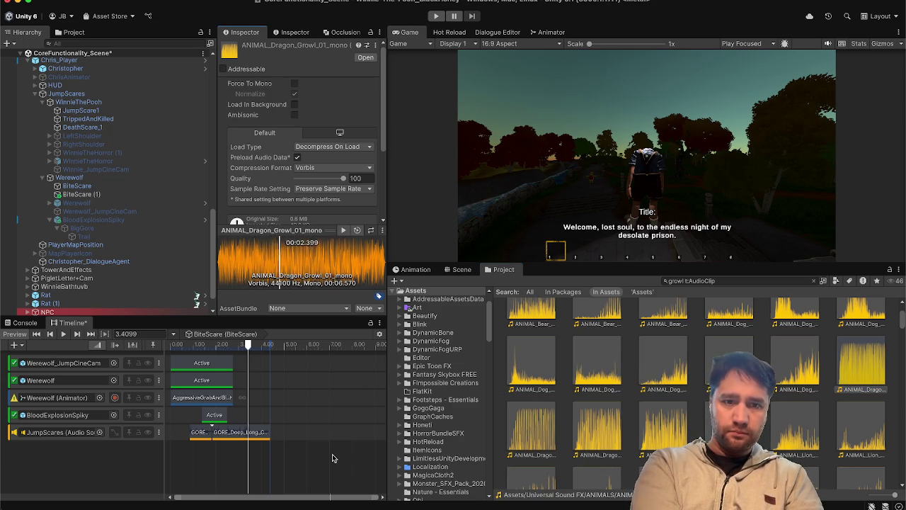
left_click(335, 458)
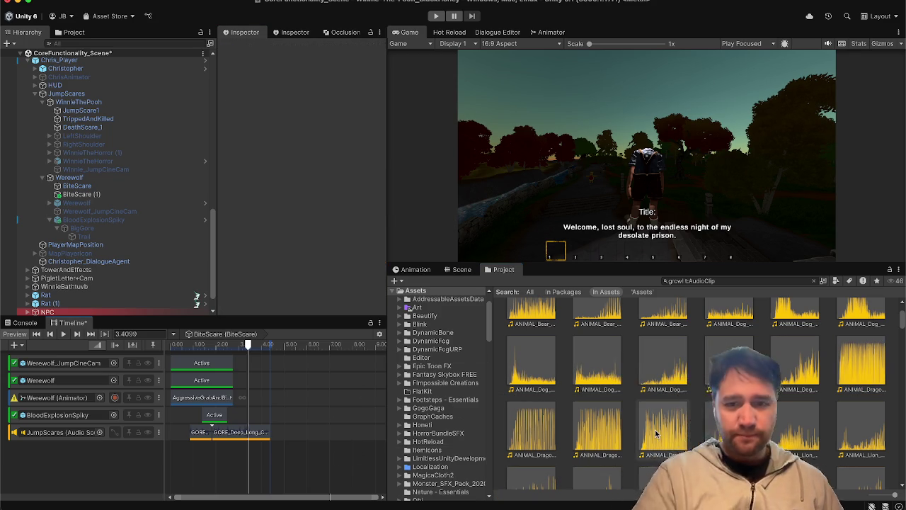
scroll(654, 431, "down", 5)
scroll(655, 433, "up", 1)
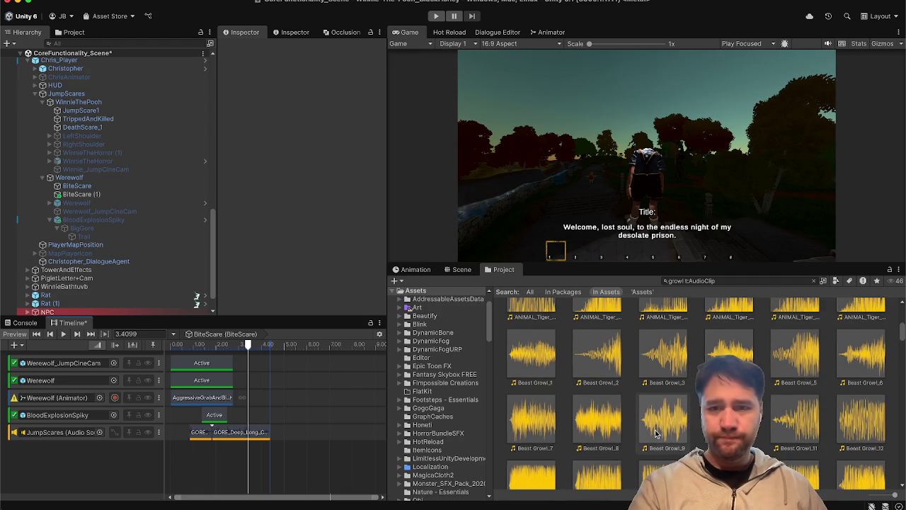
left_click(546, 373)
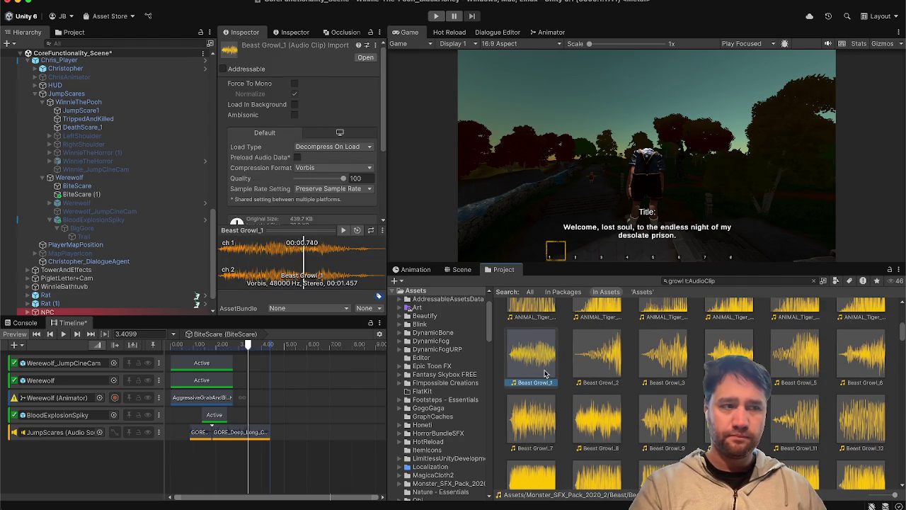
left_click(596, 363)
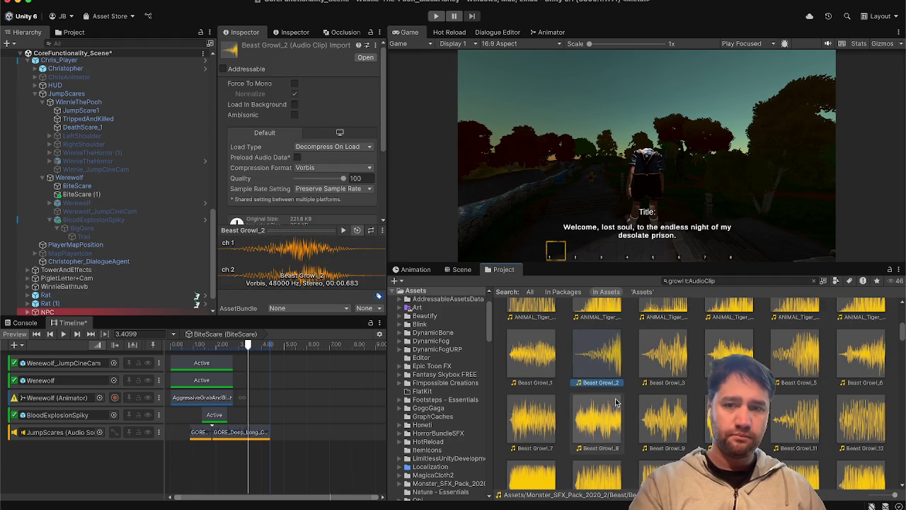
scroll(616, 402, "down", 5)
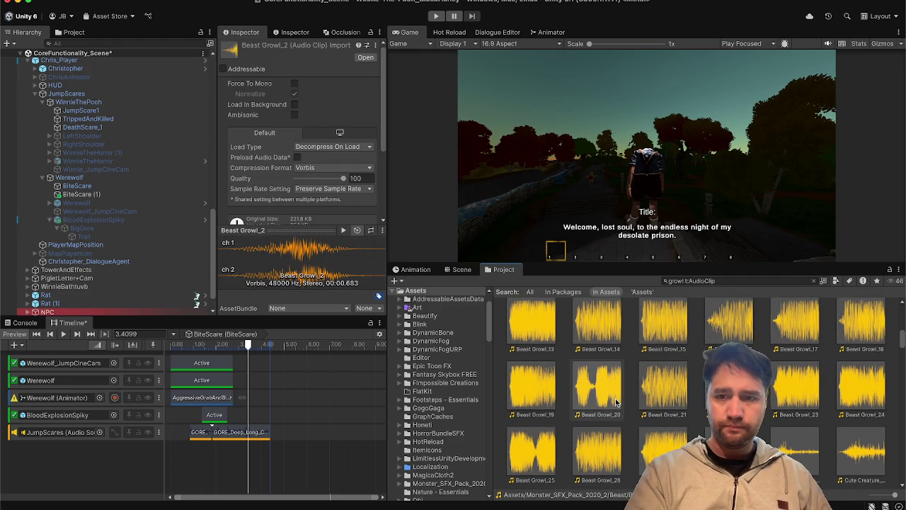
scroll(616, 402, "down", 2)
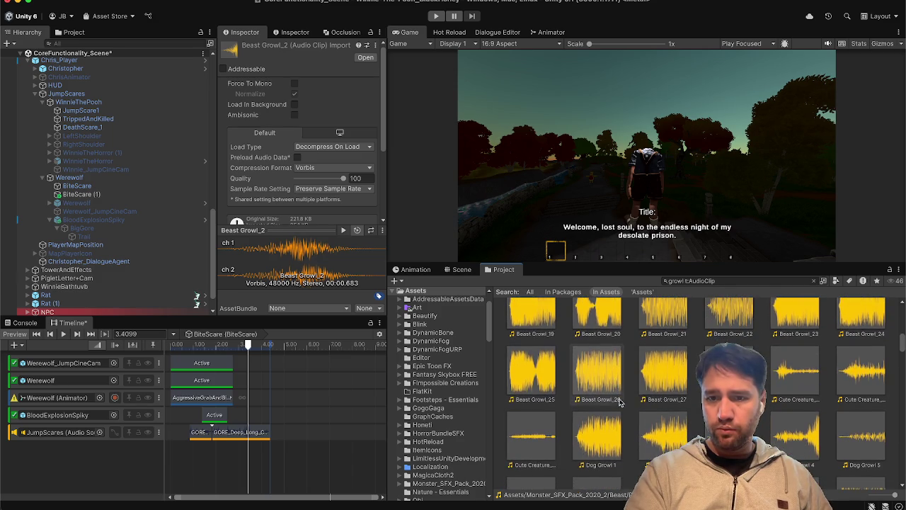
left_click(730, 372)
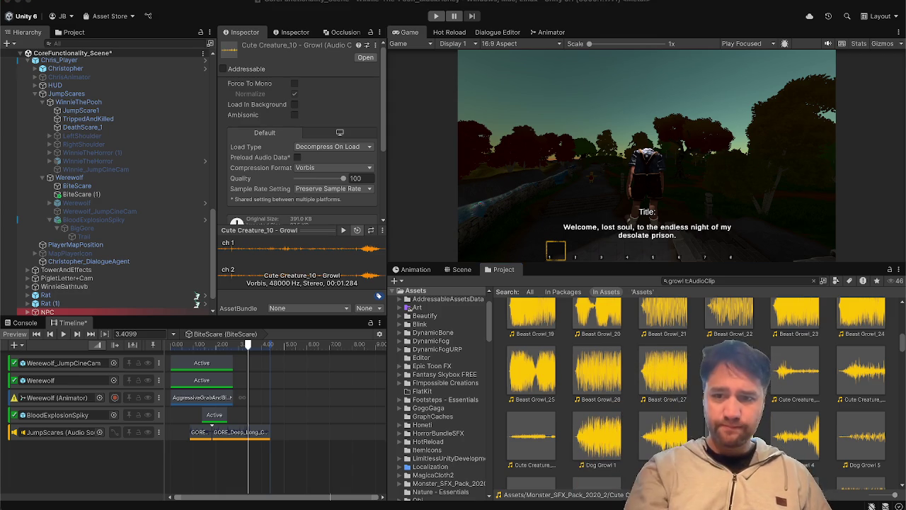
left_click(608, 435)
left_click(655, 436)
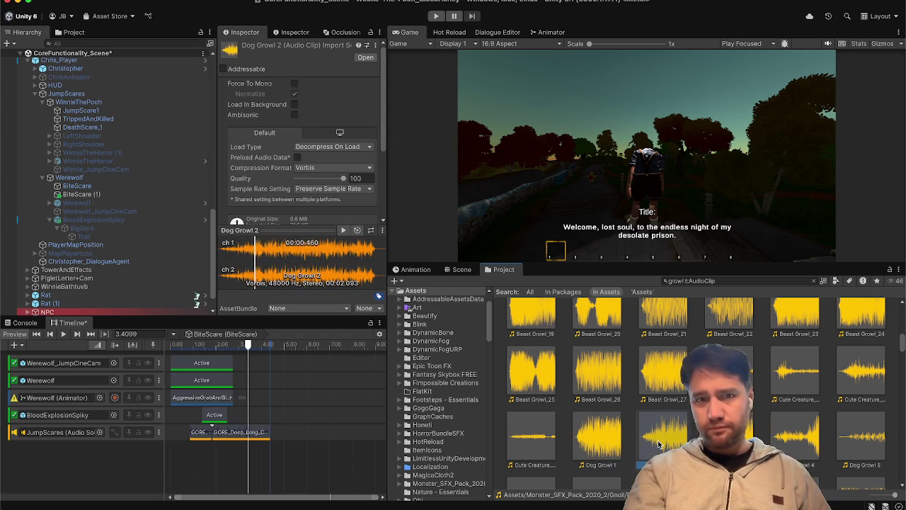
scroll(658, 444, "down", 2)
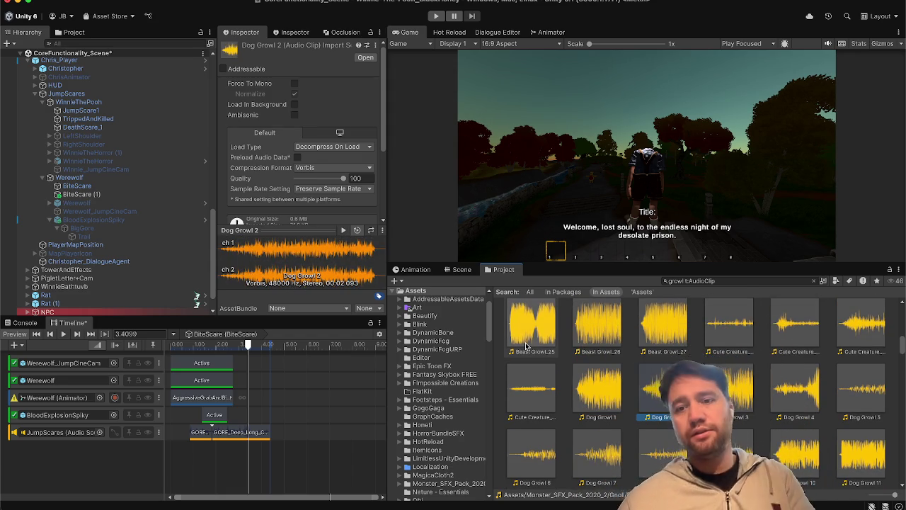
scroll(639, 374, "up", 10)
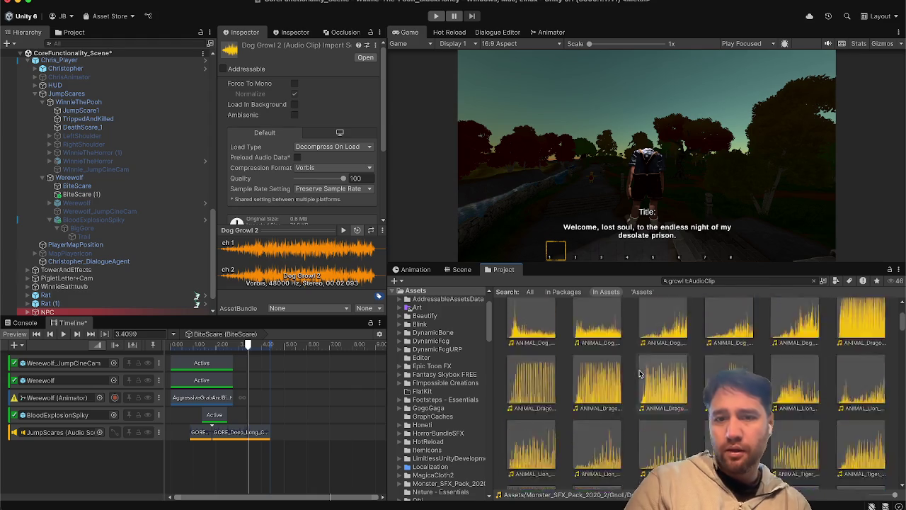
scroll(640, 374, "down", 5)
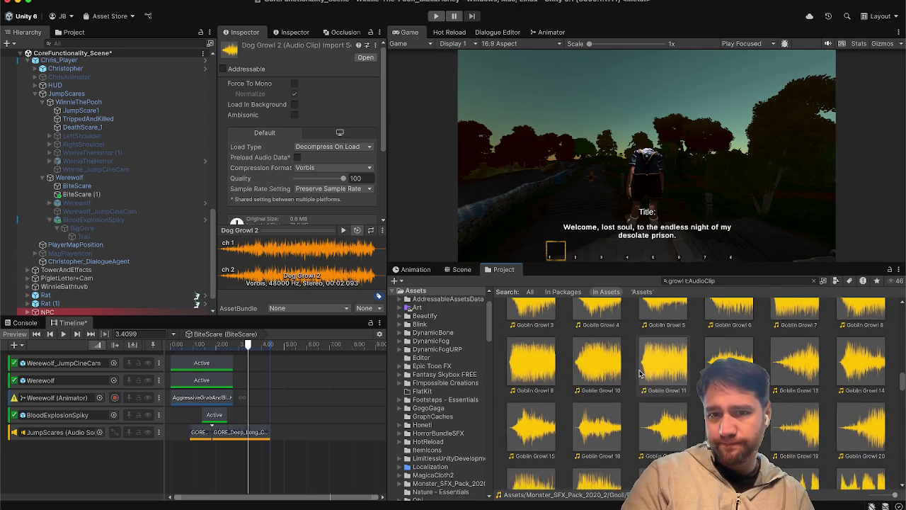
scroll(640, 372, "up", 3)
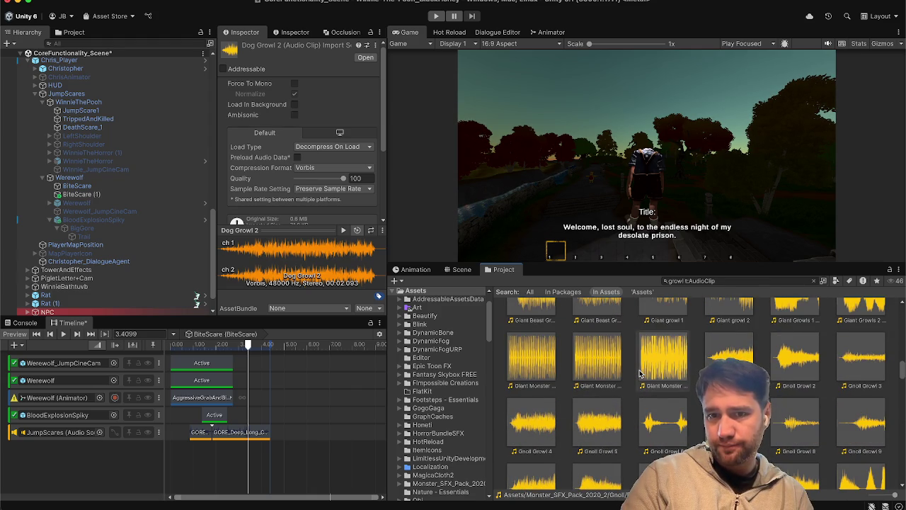
scroll(640, 374, "up", 1)
scroll(639, 374, "down", 5)
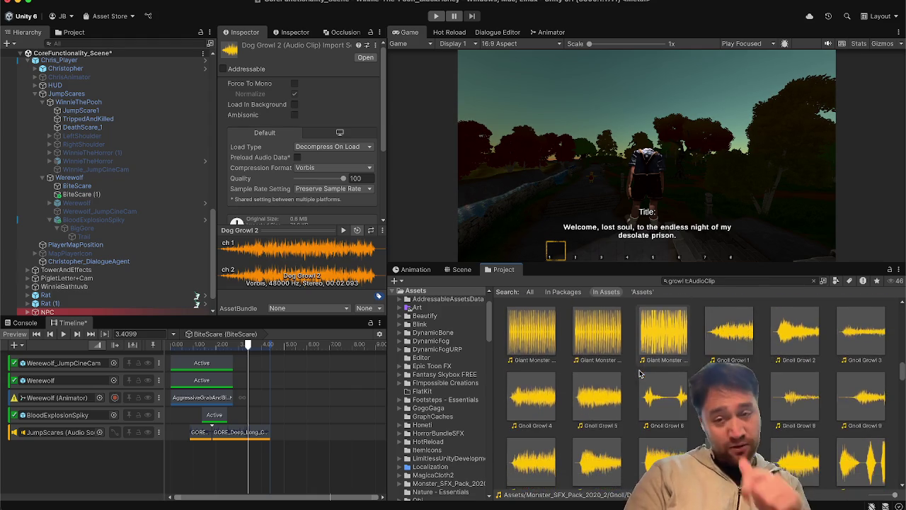
scroll(640, 374, "down", 5)
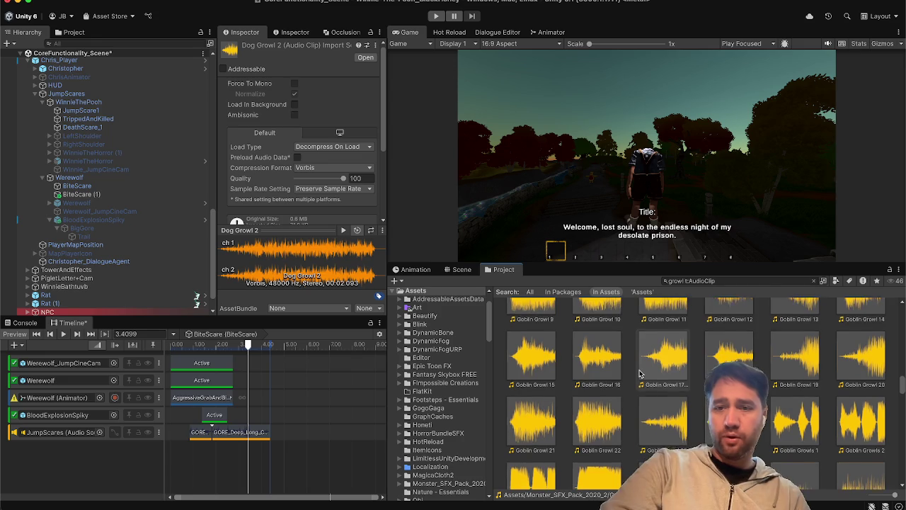
scroll(639, 374, "down", 2)
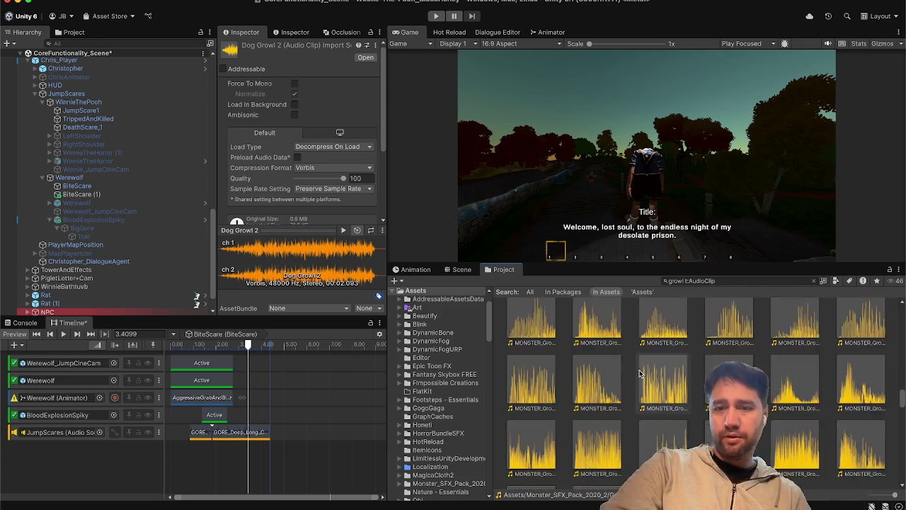
scroll(640, 374, "down", 5)
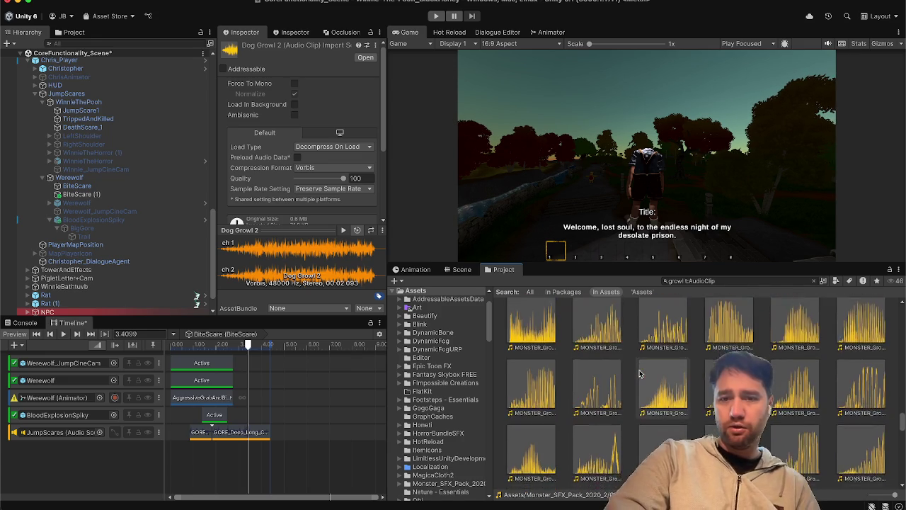
scroll(640, 373, "down", 6)
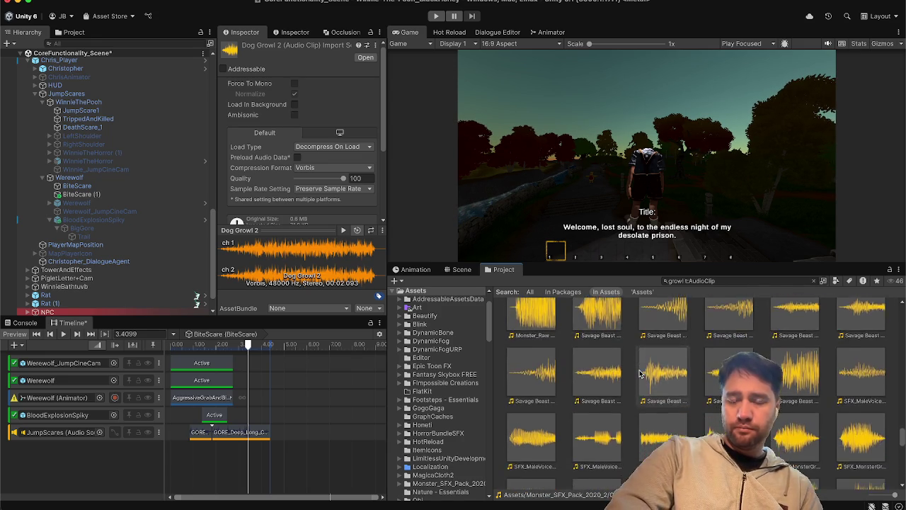
scroll(639, 373, "down", 5)
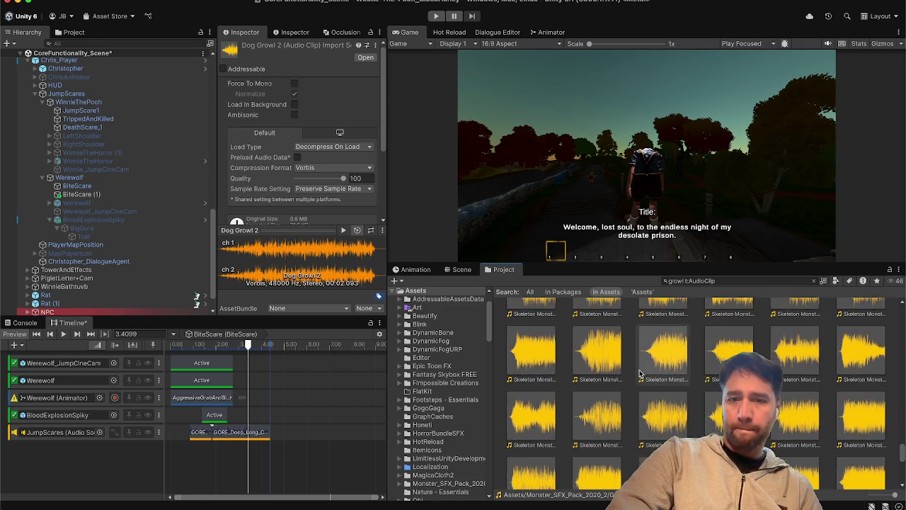
scroll(640, 374, "down", 5)
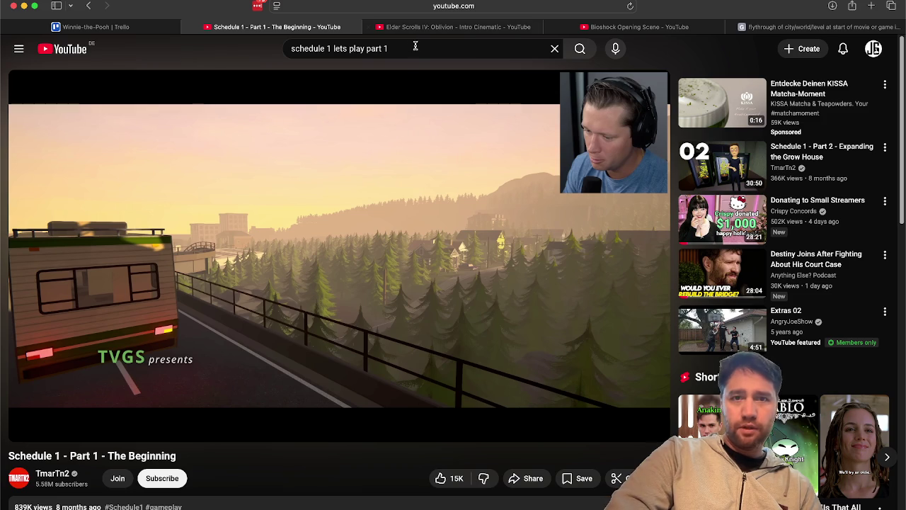
- Search YouTube for 'werewolf harry potter' and open the Lupin transformation video
left_click(415, 48)
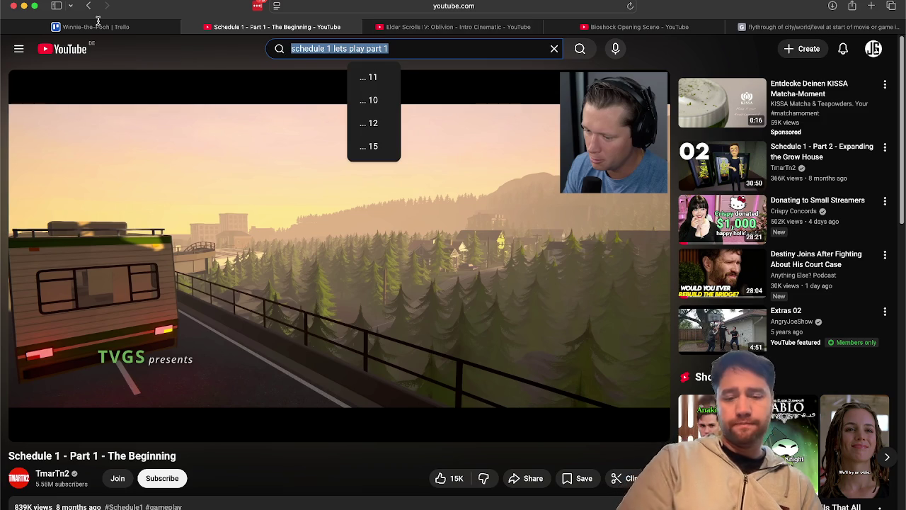
type("werewolf")
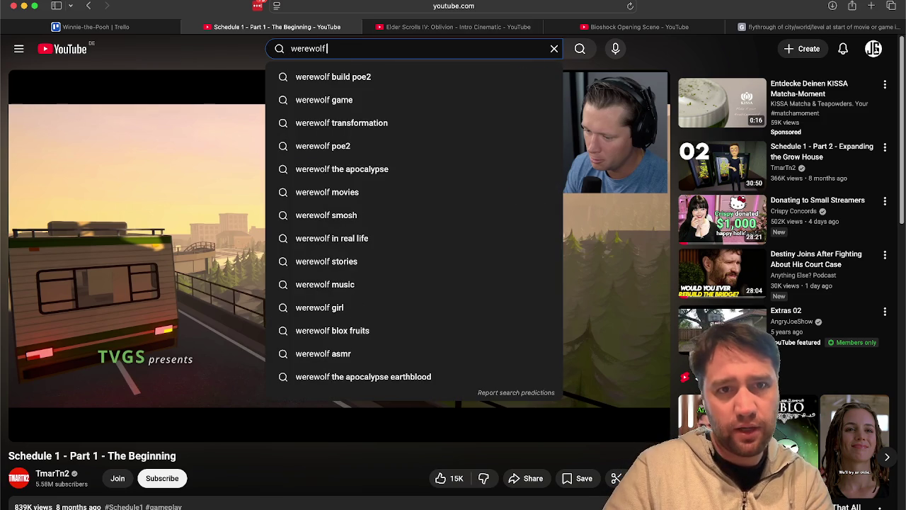
type(" harry potter")
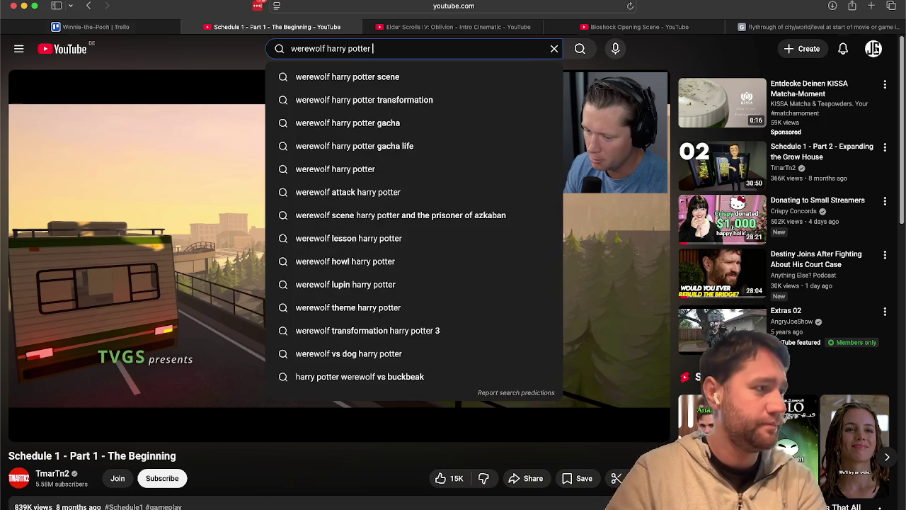
key("Return")
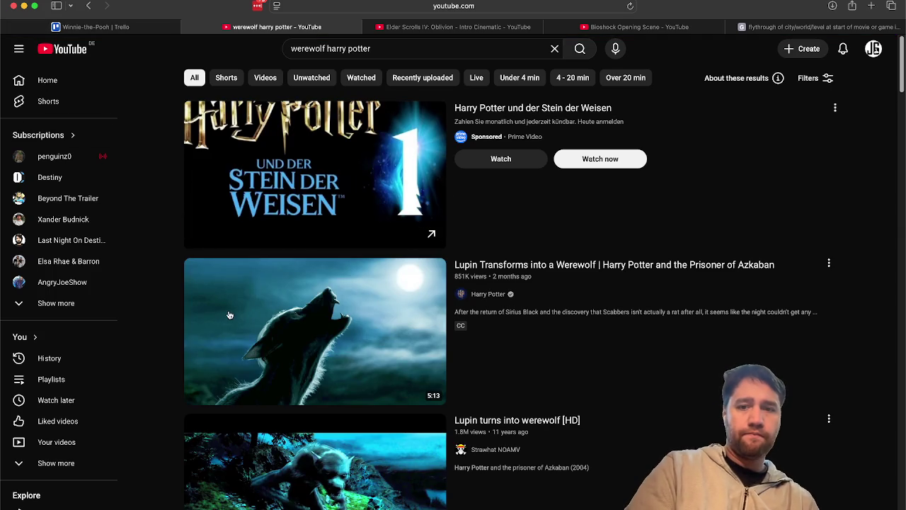
left_click(229, 315)
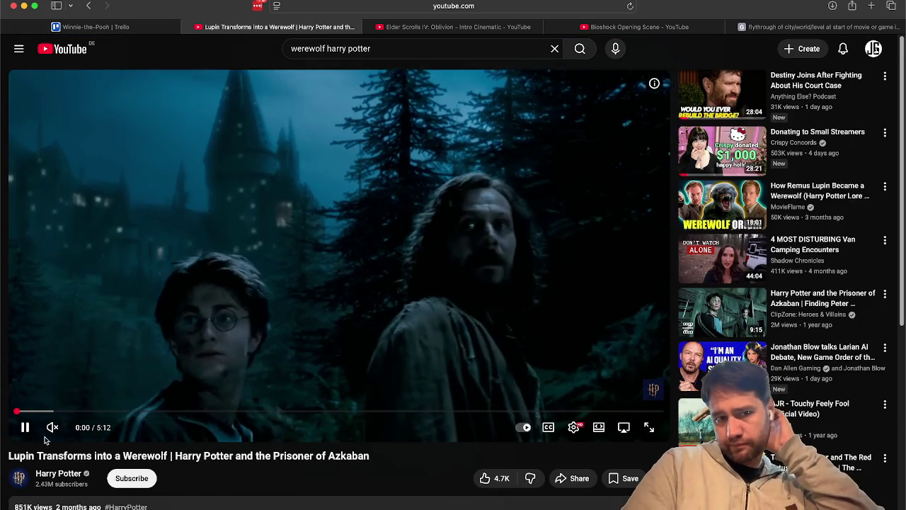
- Turn the video's sound on and play it, leaving it paused at 0:26
left_click(53, 427)
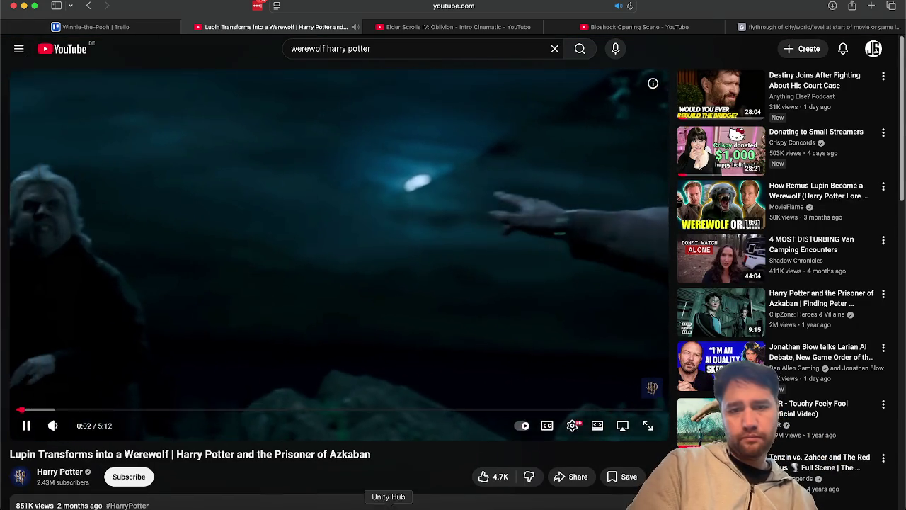
left_click(498, 504)
left_click(463, 505)
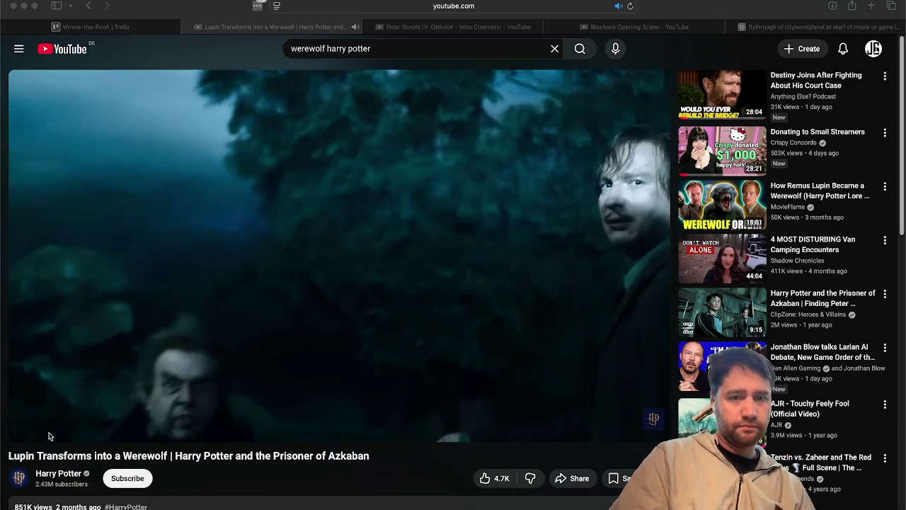
left_click(186, 472)
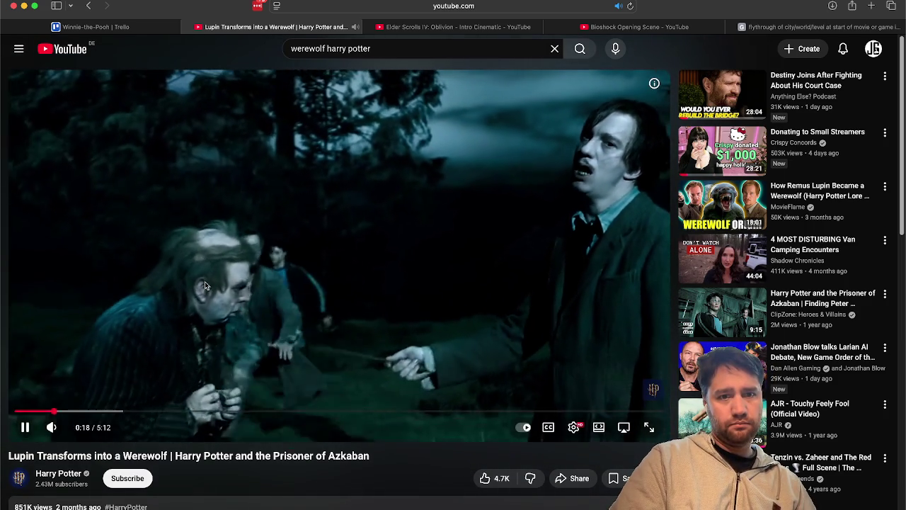
left_click(205, 282)
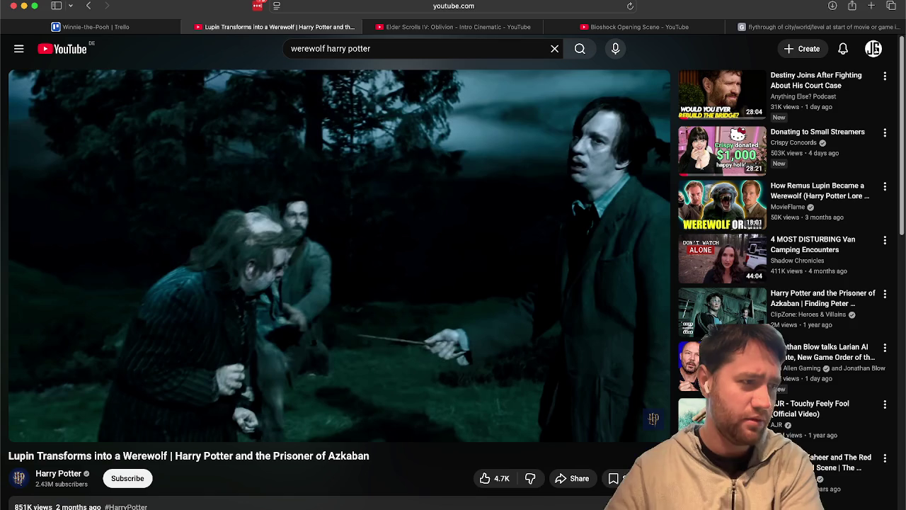
key("space")
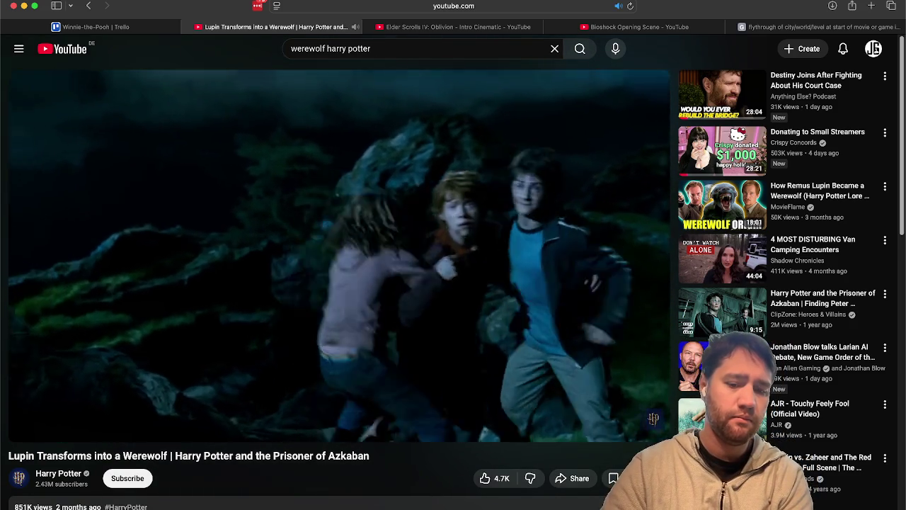
key("space")
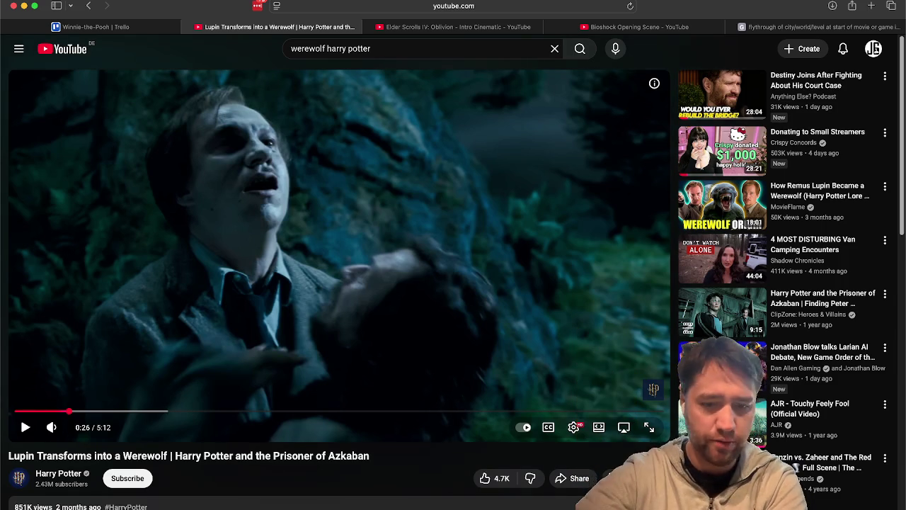
- Play the Lupin werewolf clip on to 1:29, pause it there, and return to Unity
key("space")
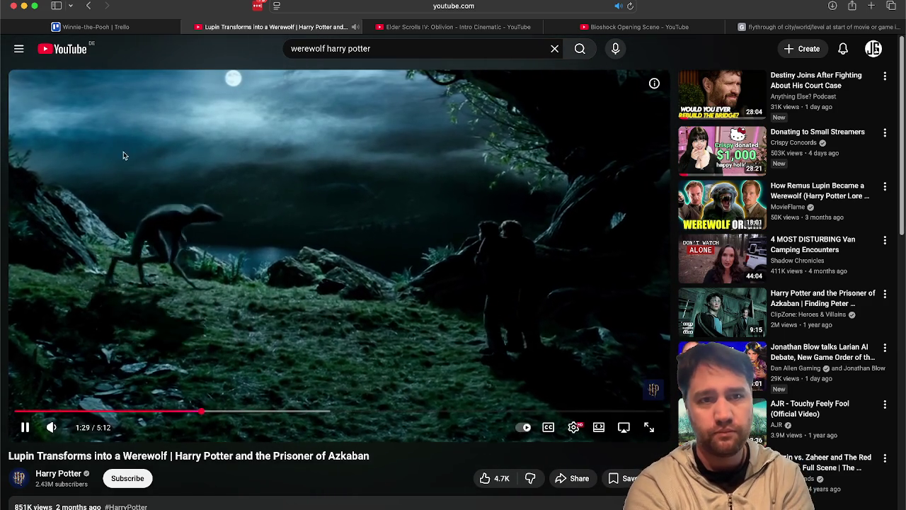
left_click(182, 187)
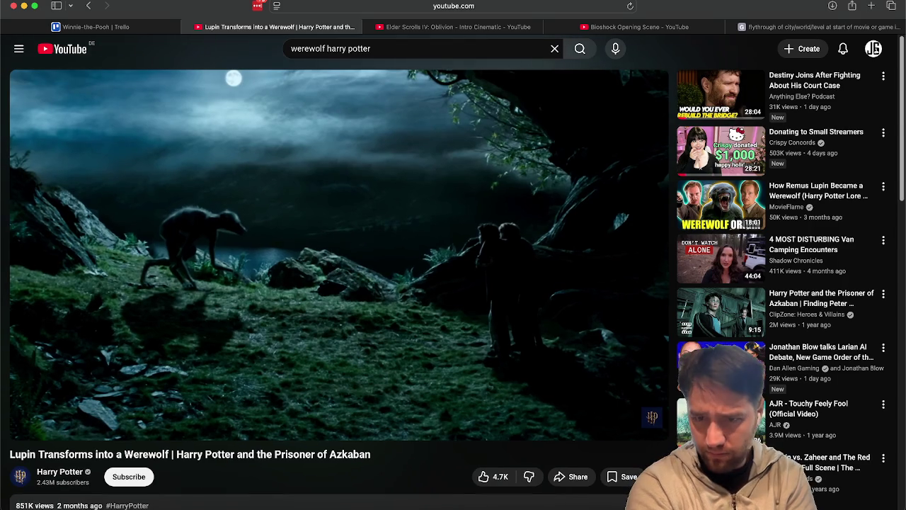
key("super+Tab")
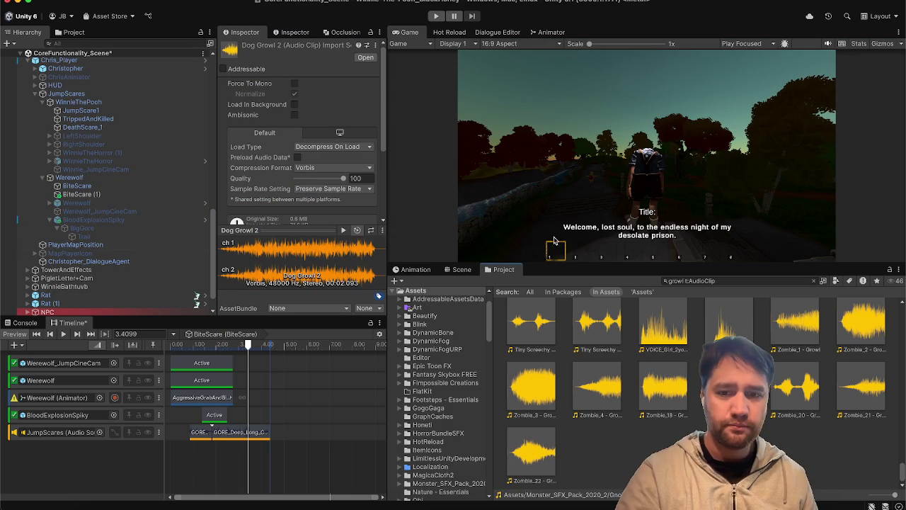
- Start the Spotify music playing, then hide Spotify
left_click(500, 505)
key("space")
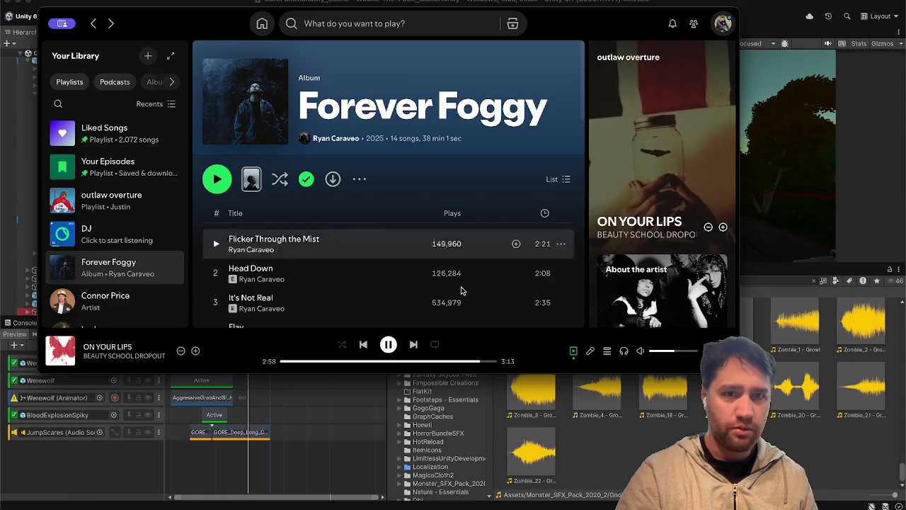
key("super+h")
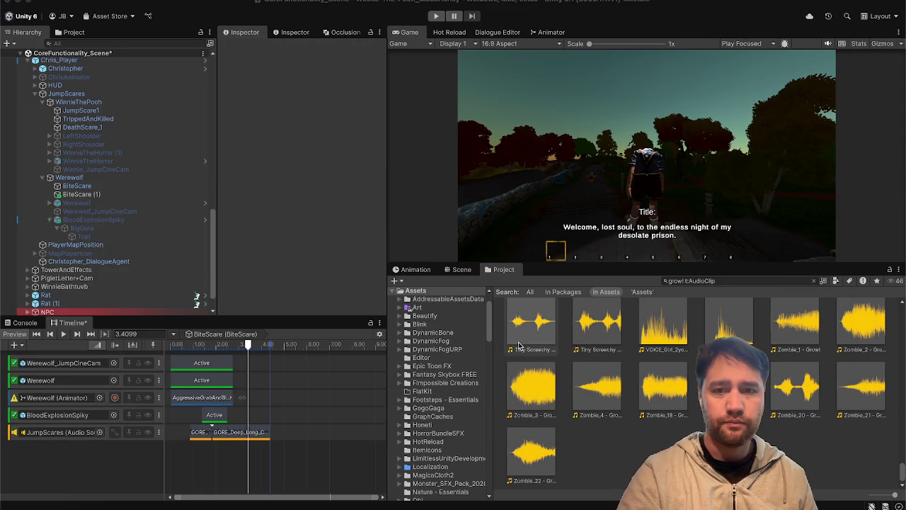
- Browse the Project's growl clips, inspecting Zombie_1 - Growl, then return to the browser
scroll(558, 365, "up", 5)
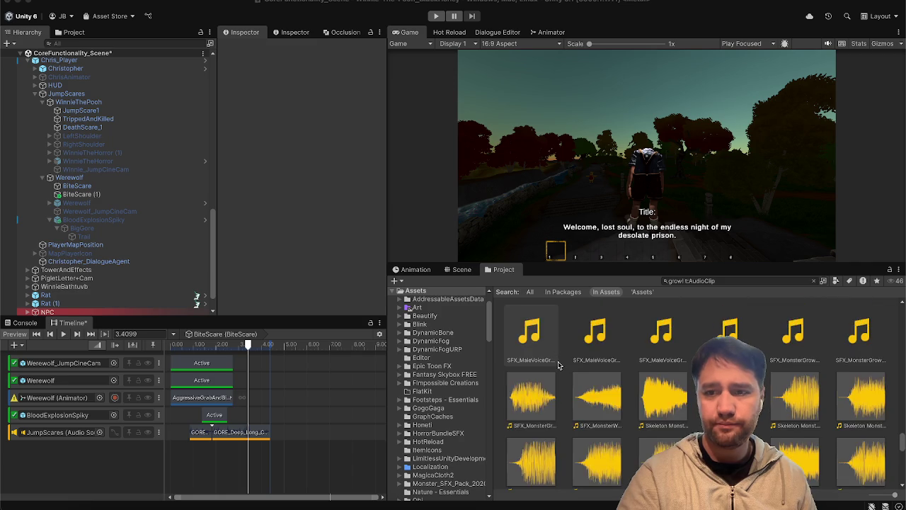
scroll(558, 365, "down", 5)
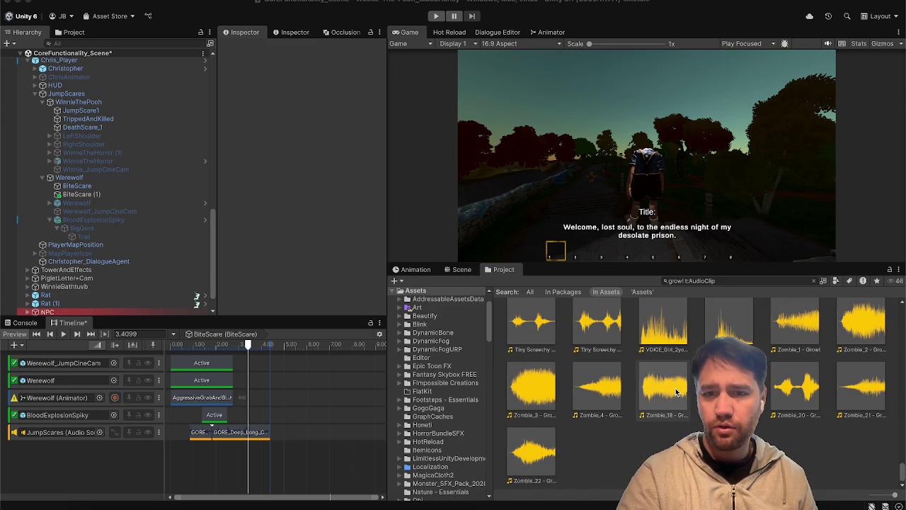
scroll(775, 362, "up", 1)
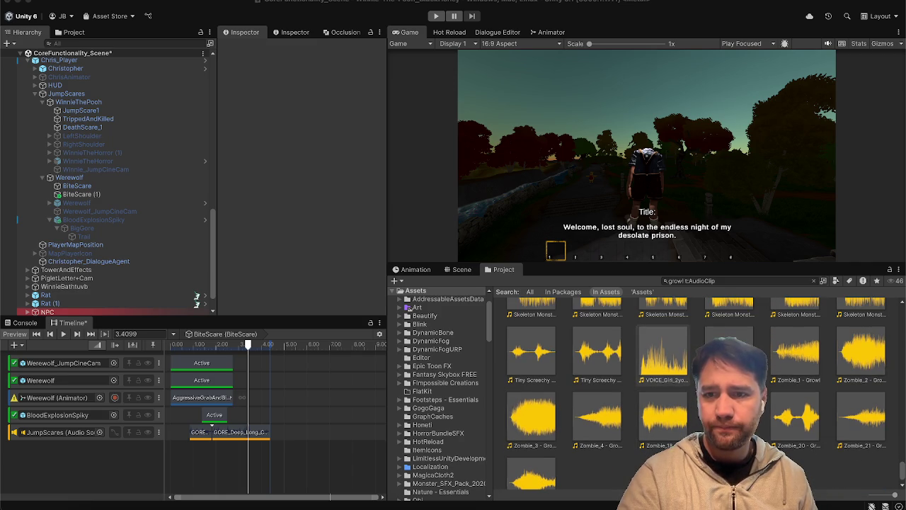
left_click(779, 361)
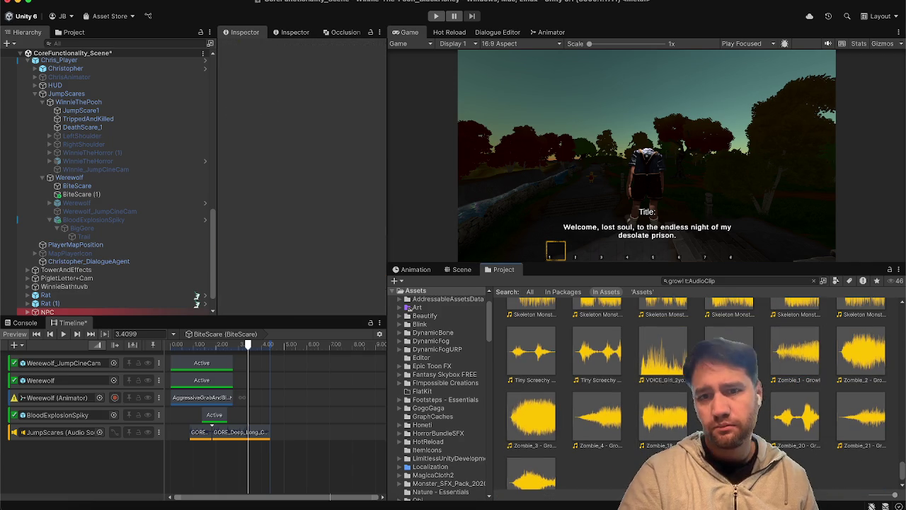
scroll(665, 415, "up", 5)
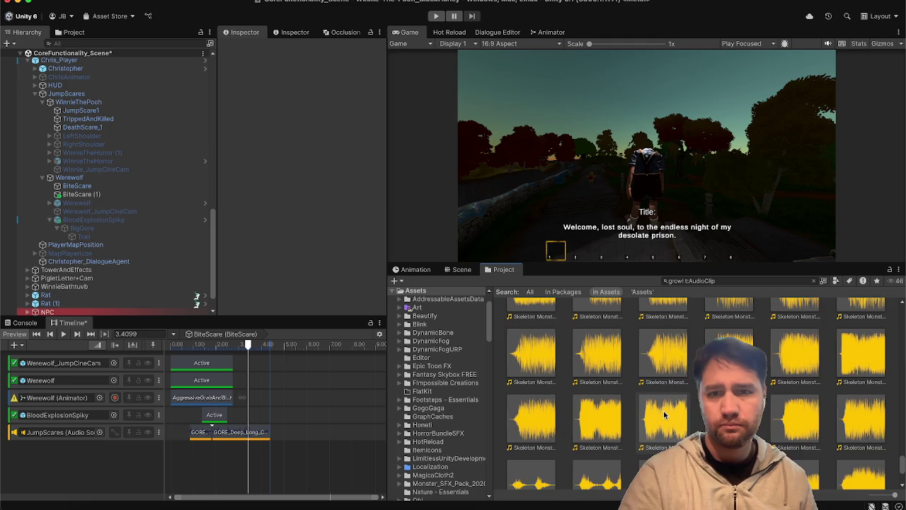
scroll(664, 415, "up", 5)
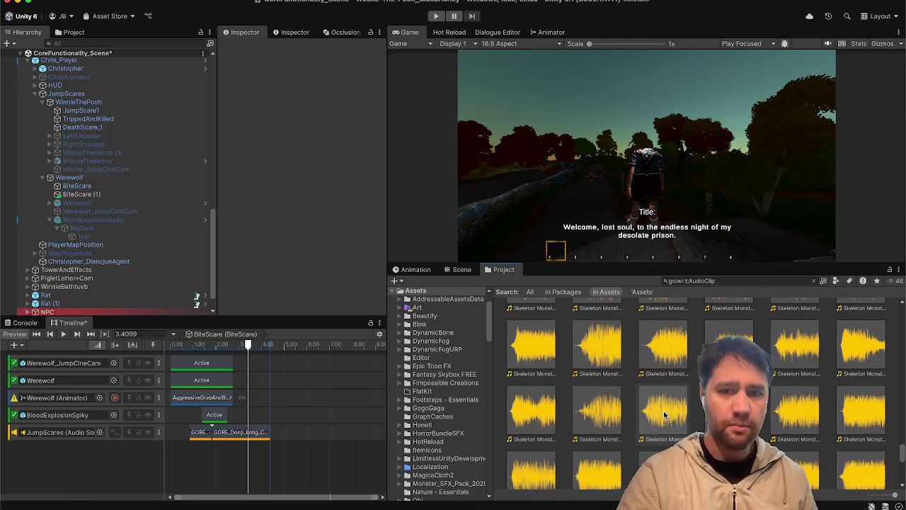
scroll(664, 415, "up", 5)
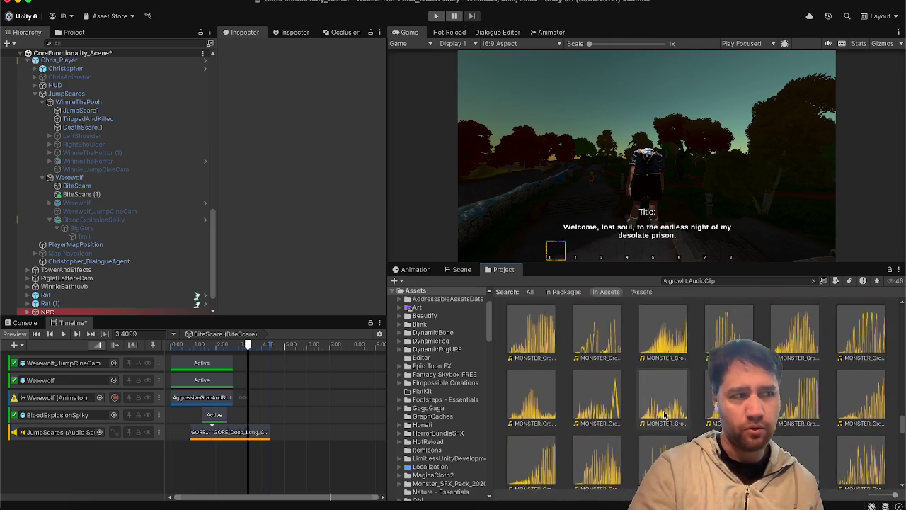
scroll(664, 415, "up", 10)
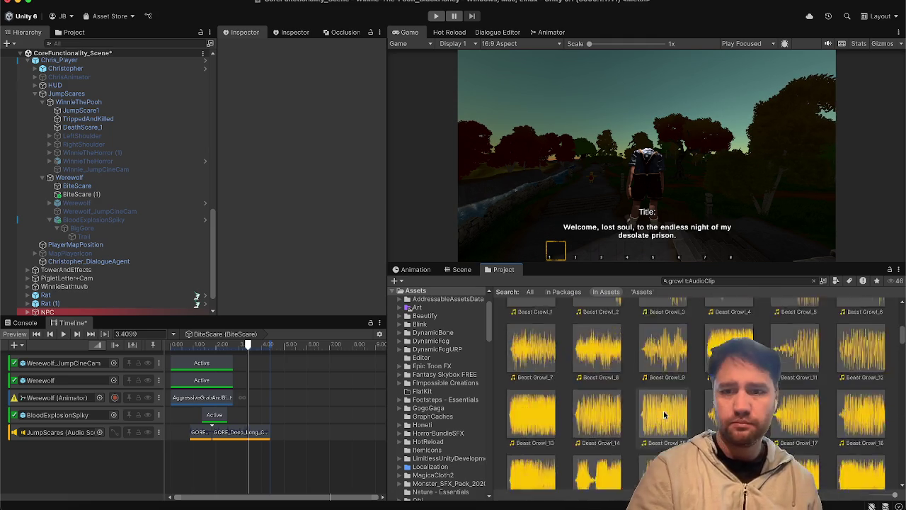
scroll(665, 415, "down", 2)
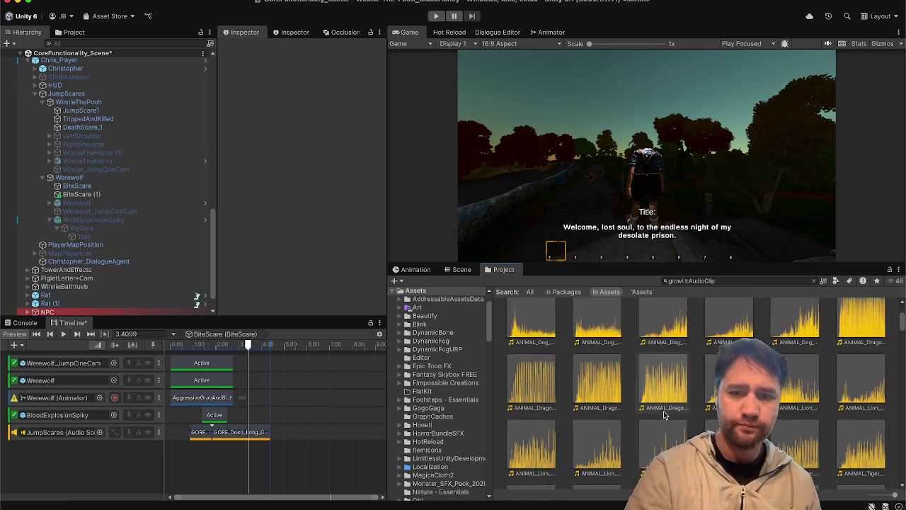
scroll(664, 415, "down", 5)
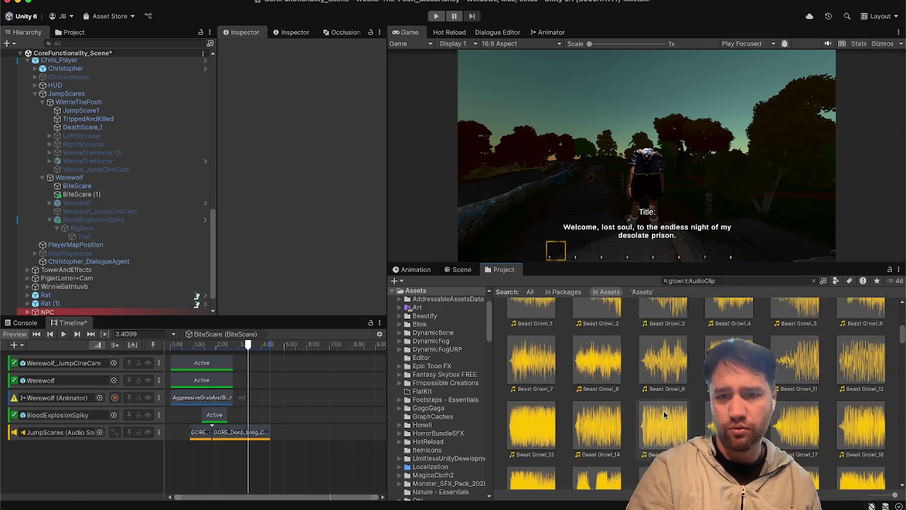
left_click(127, 504)
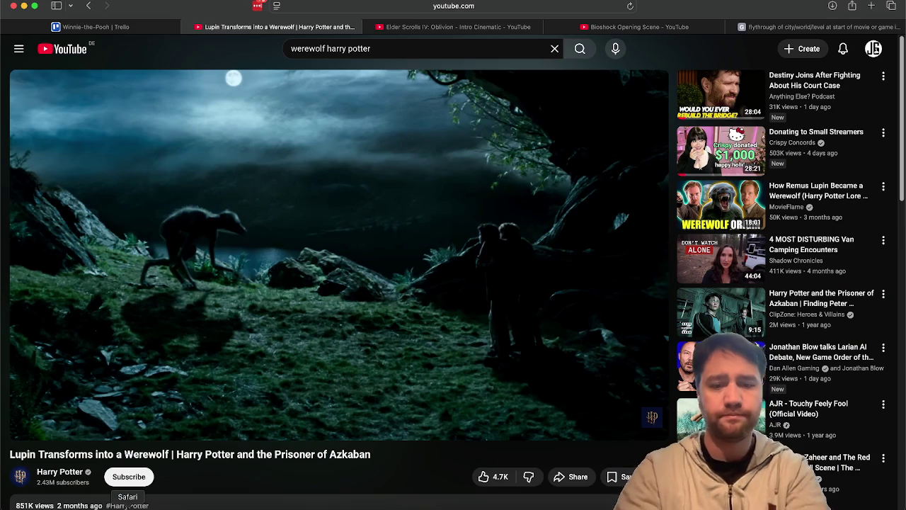
- Go to Freesound in a new tab and search for 'howl'
key("super+t")
type("freesound")
key("Return")
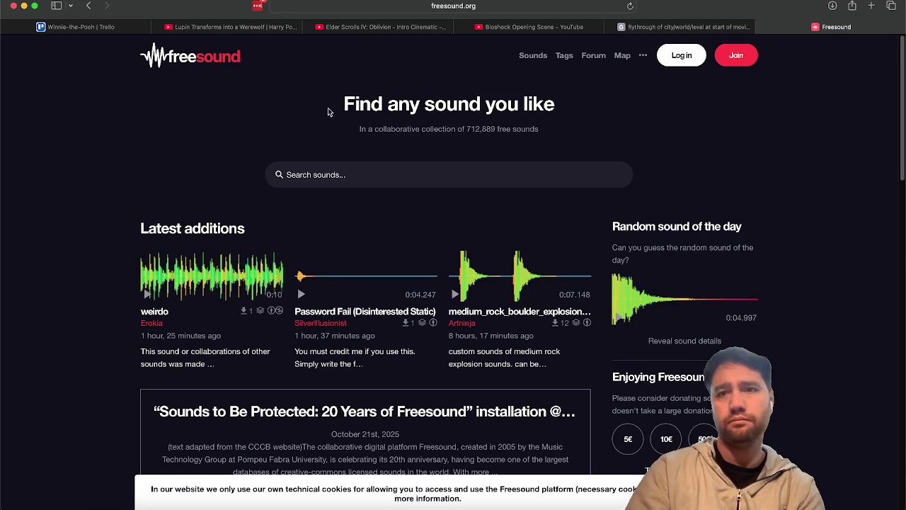
left_click(381, 176)
type("howl")
key("Return")
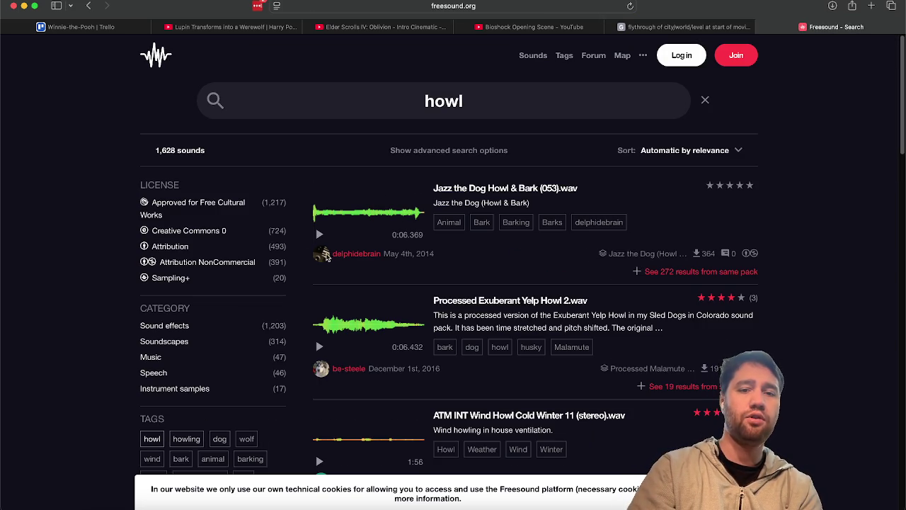
- Preview Jazz the Dog Howl & Bark, Processed Exuberant Yelp Howl 2 and ATM INT Wind Howl
left_click(320, 235)
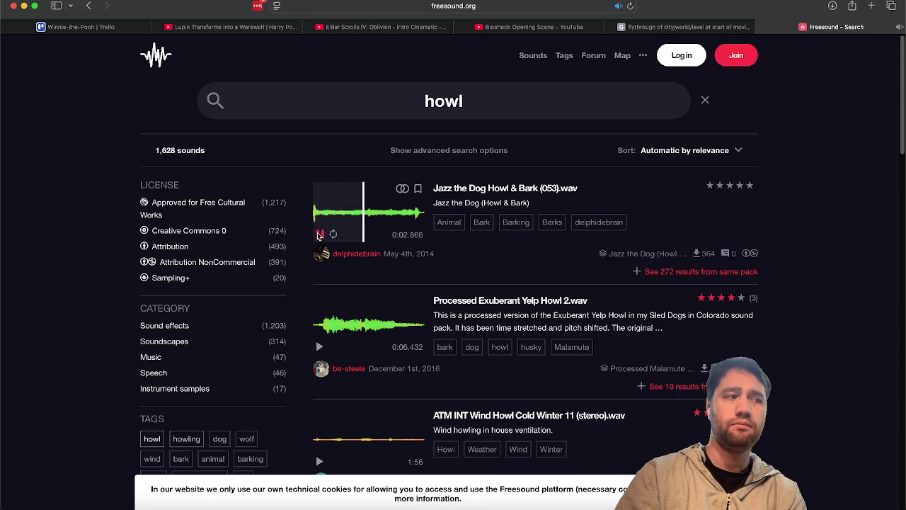
left_click(319, 346)
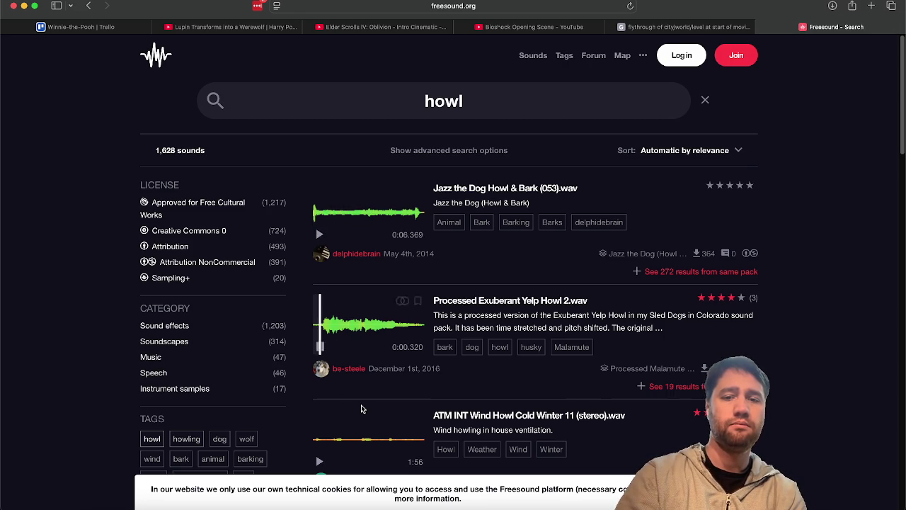
scroll(362, 409, "down", 3)
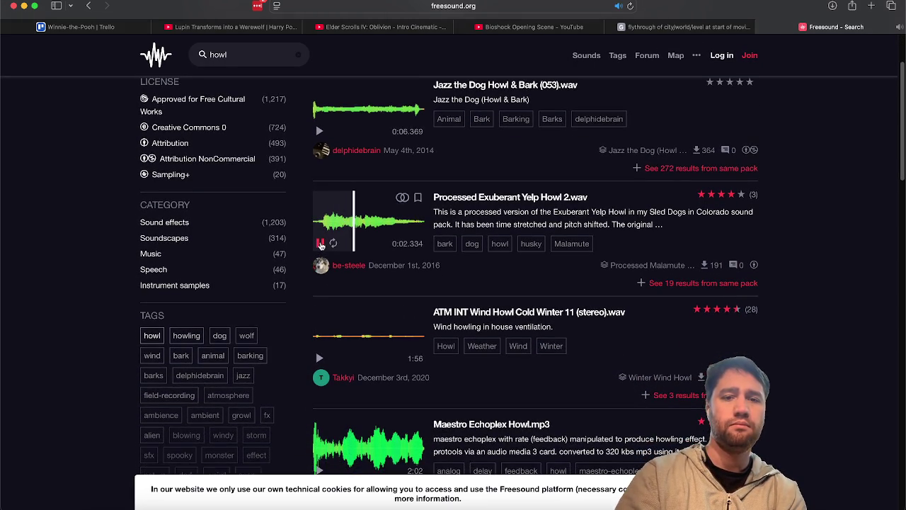
left_click(321, 244)
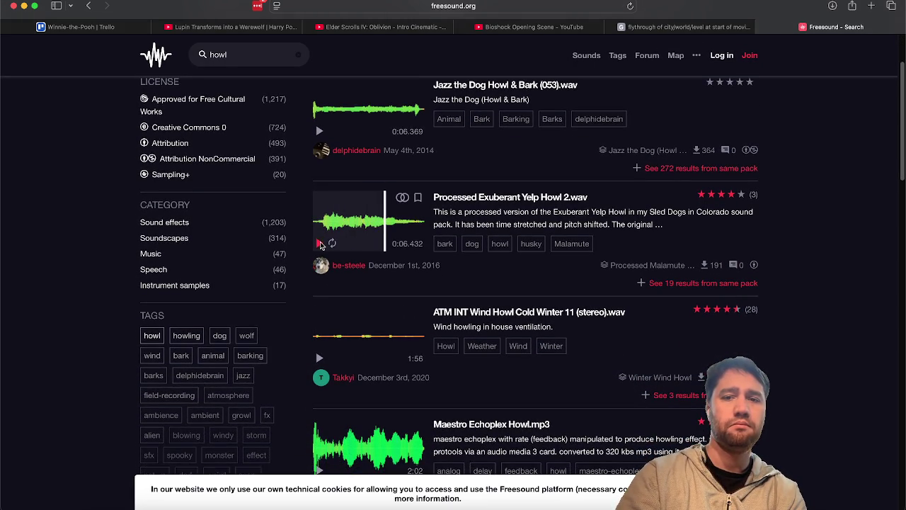
left_click(320, 357)
scroll(326, 319, "down", 3)
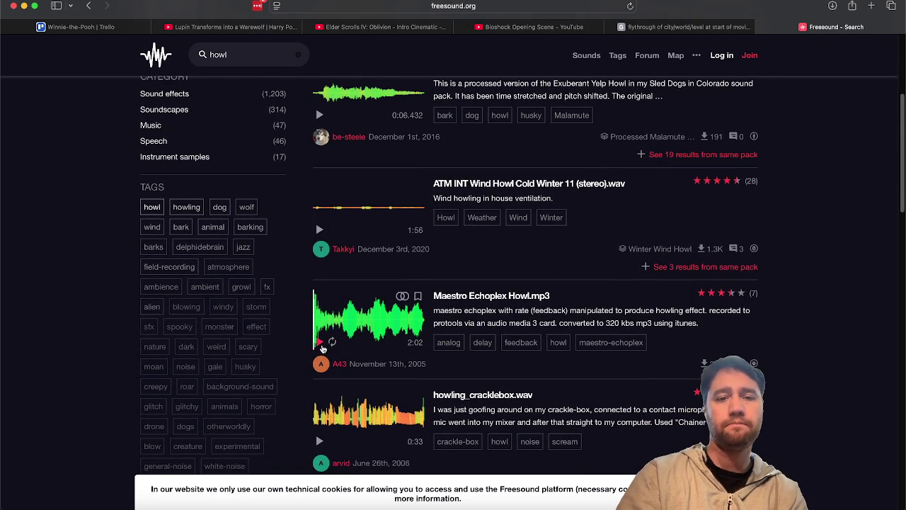
scroll(247, 203, "up", 4)
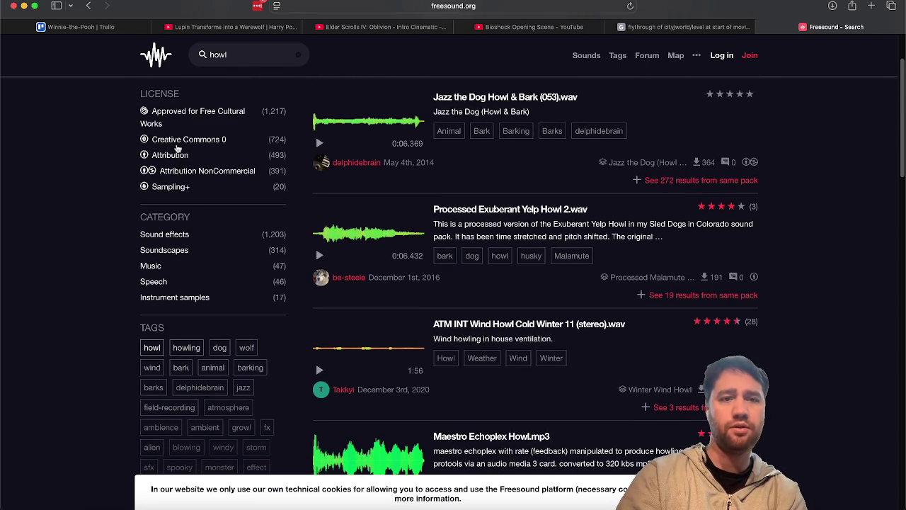
- Filter the howl results to Creative Commons 0, previewing HowlingX2.aif and a basset hound howl
left_click(178, 140)
scroll(98, 257, "down", 5)
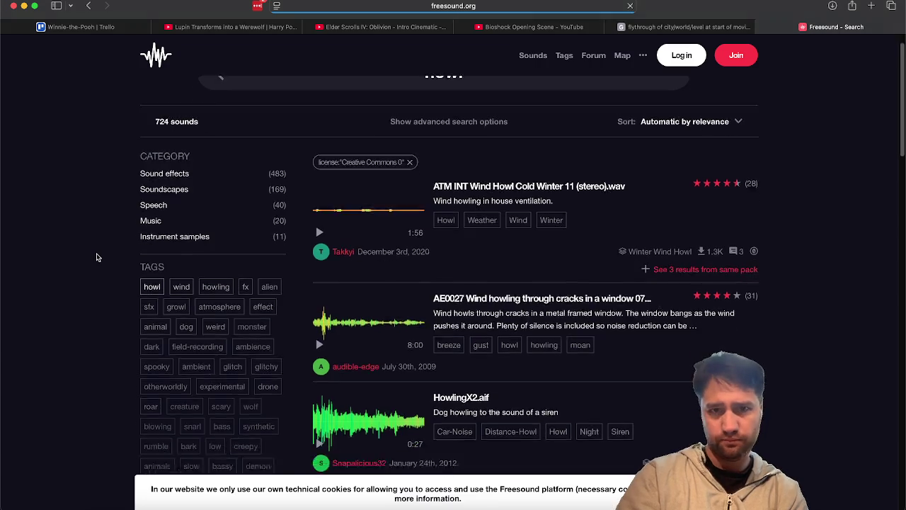
scroll(98, 258, "down", 2)
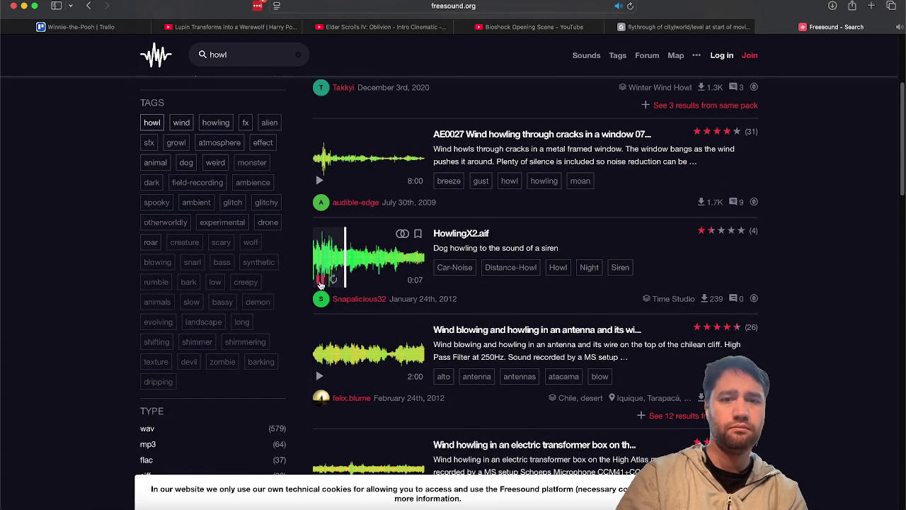
left_click(320, 283)
scroll(321, 283, "down", 6)
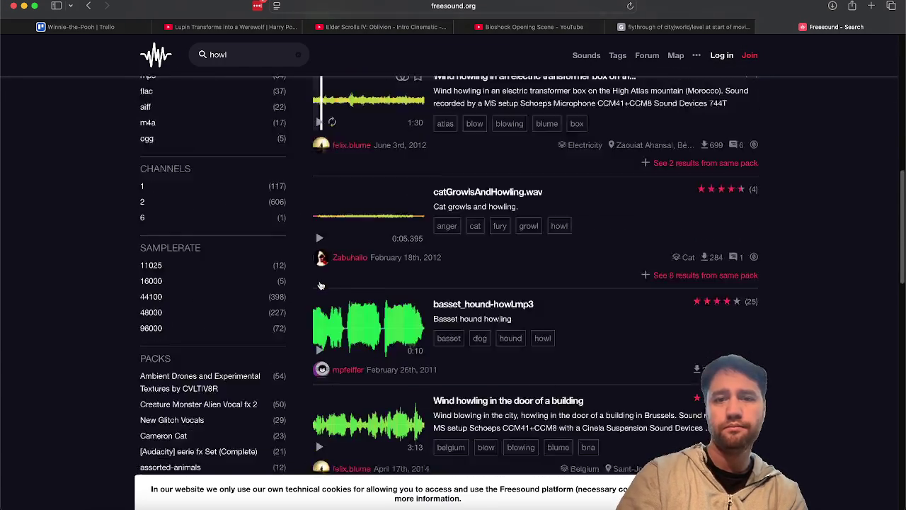
scroll(321, 285, "down", 3)
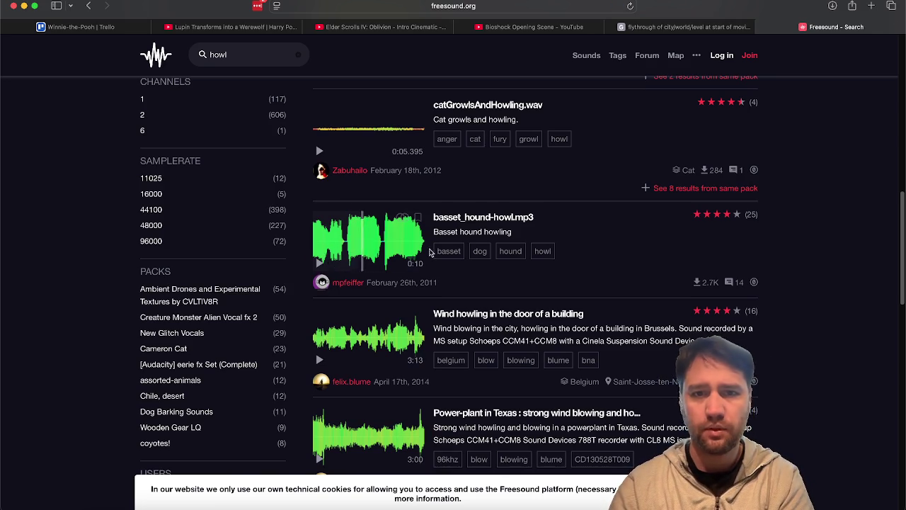
left_click_drag(438, 233, 501, 233)
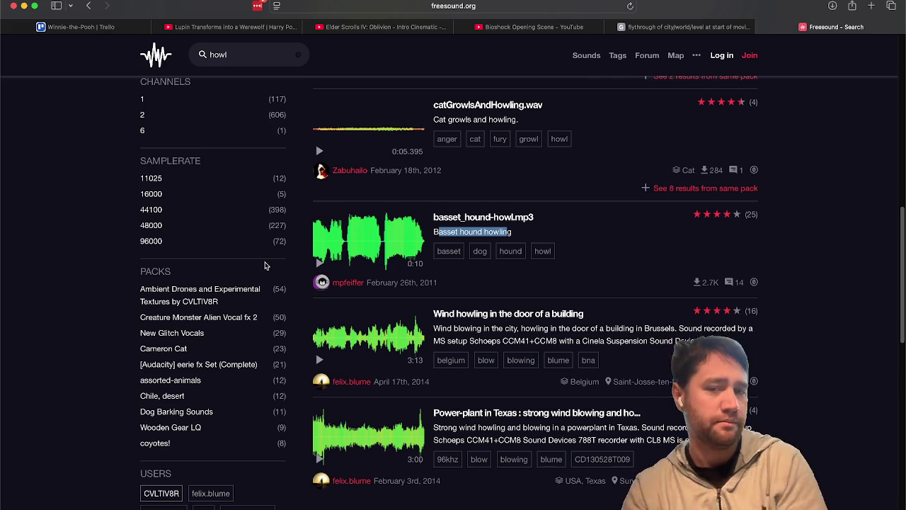
scroll(401, 172, "down", 3)
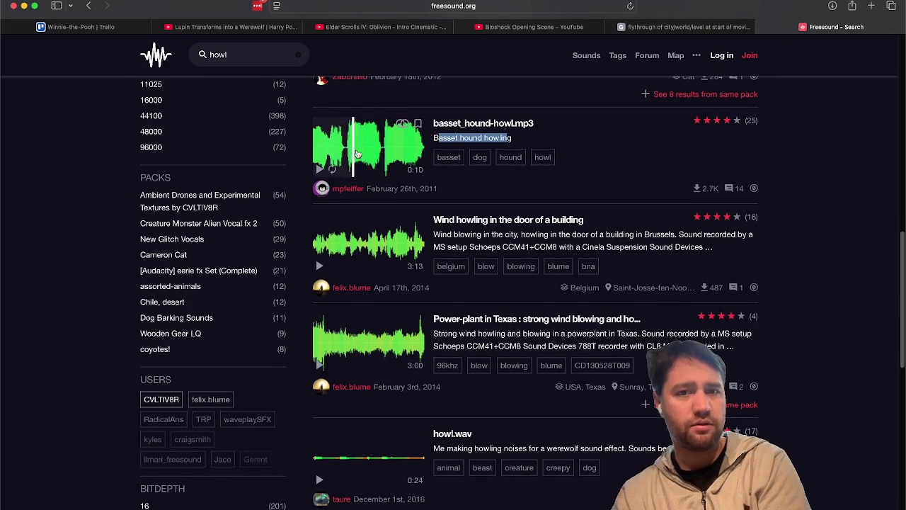
scroll(349, 298, "down", 10)
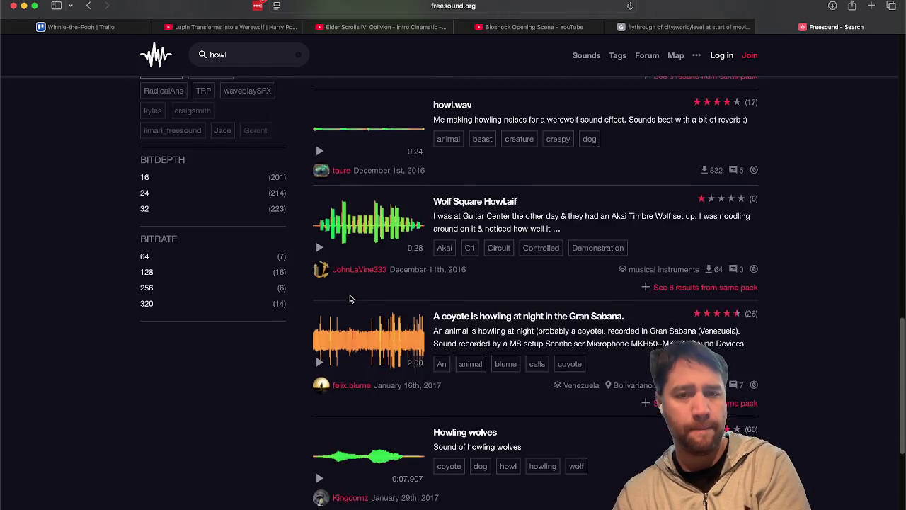
scroll(351, 299, "down", 1)
- Preview the coyote howling at night, Howling wolves, Dog Disonant Howl and Dog howl sounds
left_click(321, 238)
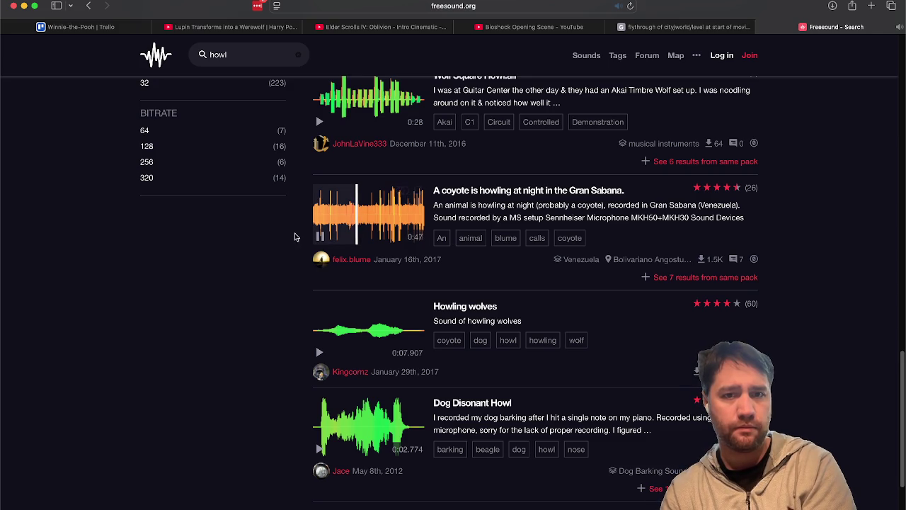
scroll(250, 274, "down", 6)
left_click(322, 151)
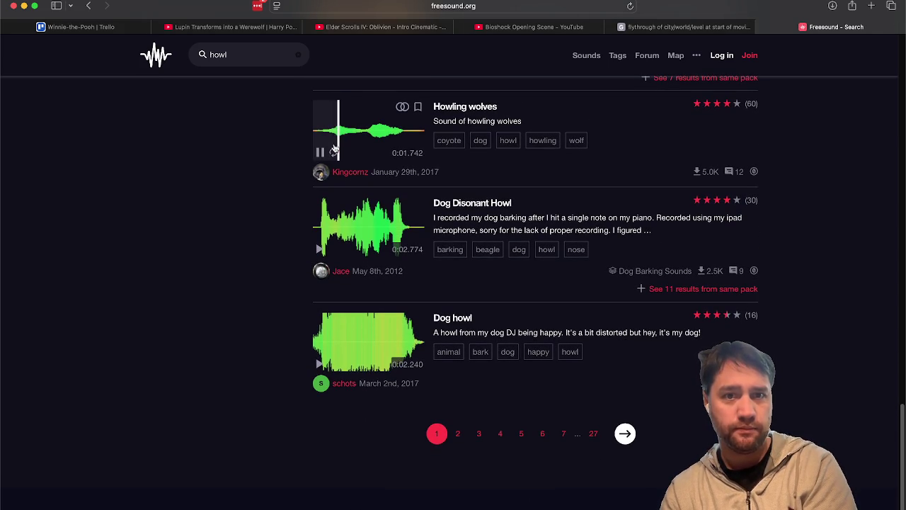
left_click(319, 152)
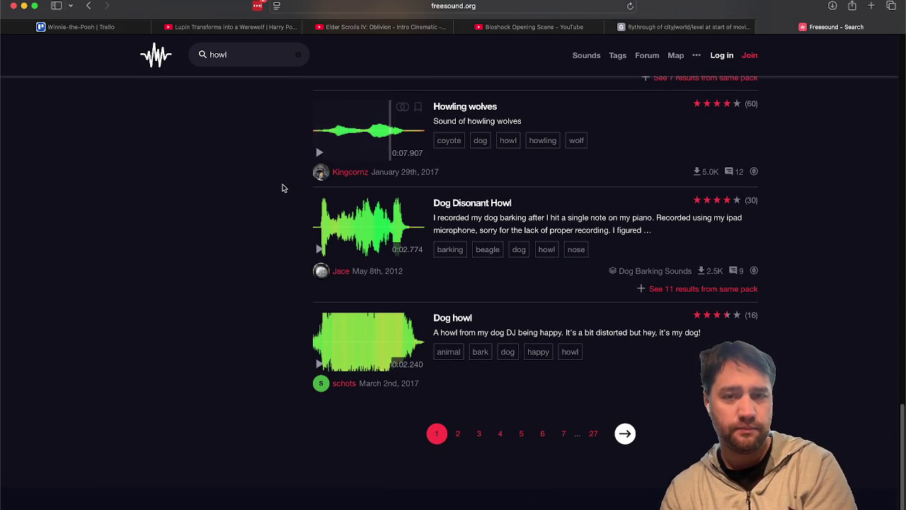
scroll(287, 246, "down", 1)
left_click(318, 234)
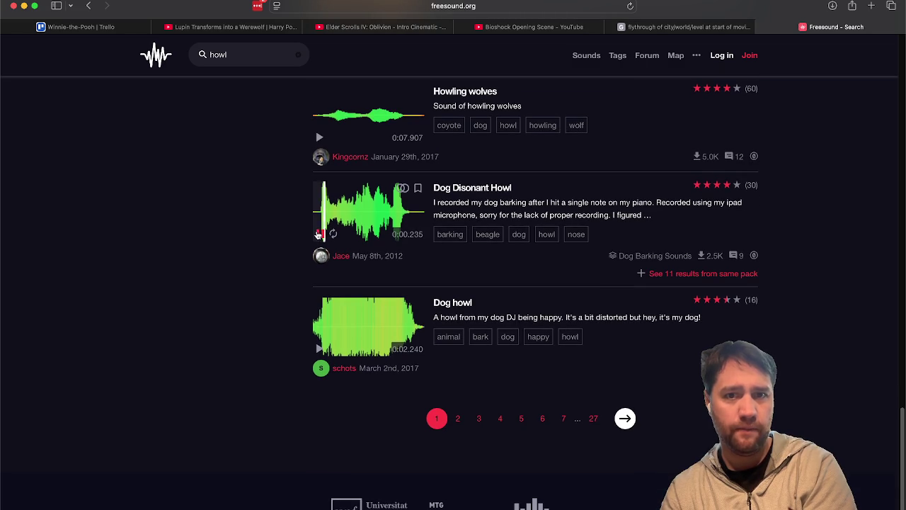
scroll(283, 319, "down", 3)
left_click(314, 306)
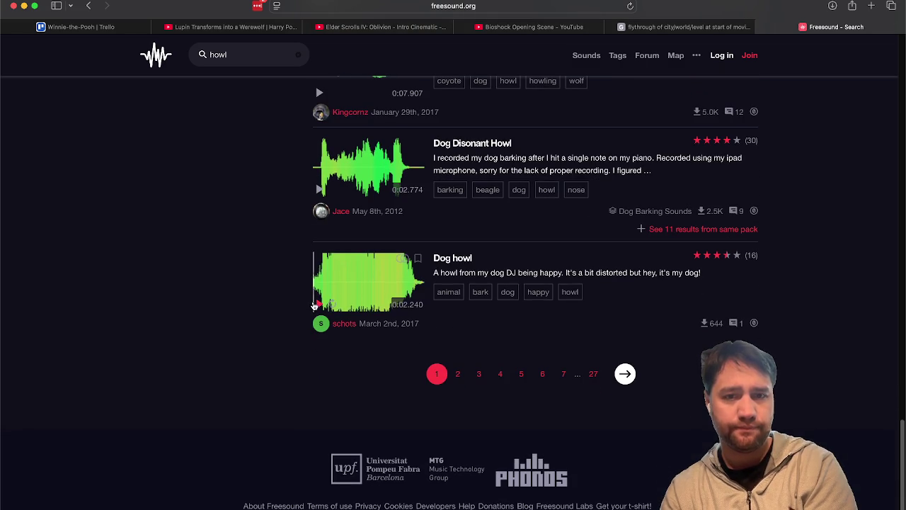
left_click(319, 305)
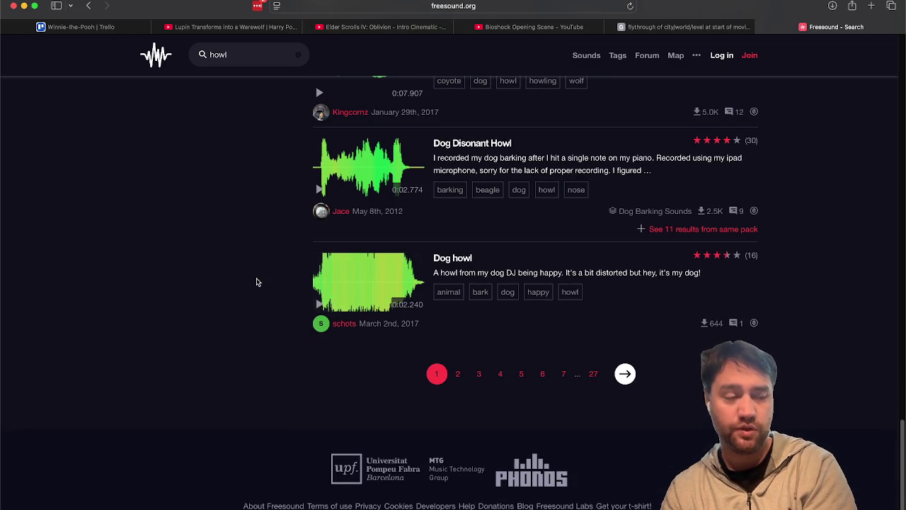
scroll(257, 282, "up", 10)
scroll(257, 281, "up", 10)
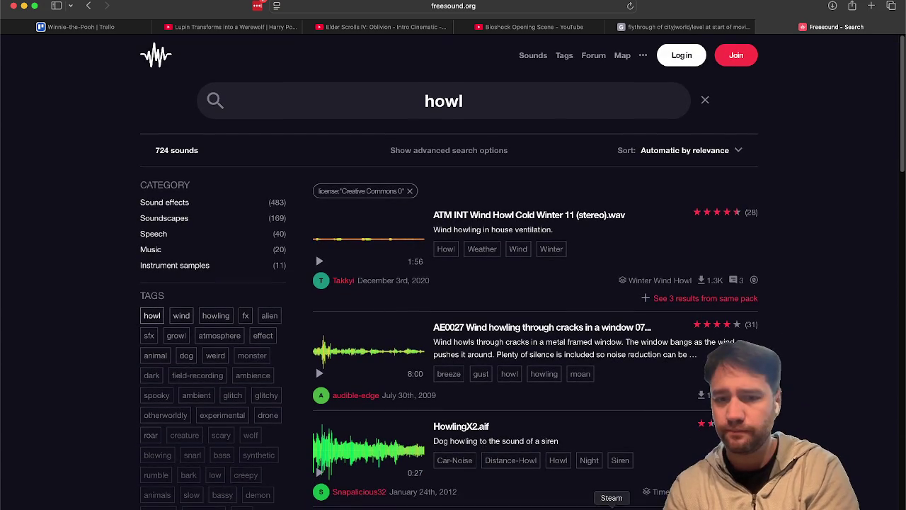
key("super+Tab")
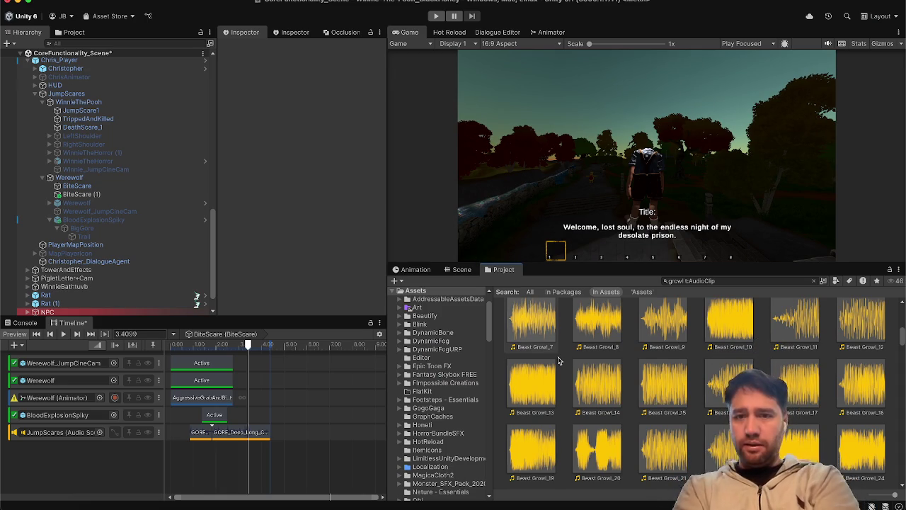
- Audition the Beast Growl_8, _7, _2, _3 and _4 clips in the Inspector
scroll(558, 361, "up", 1)
left_click(590, 347)
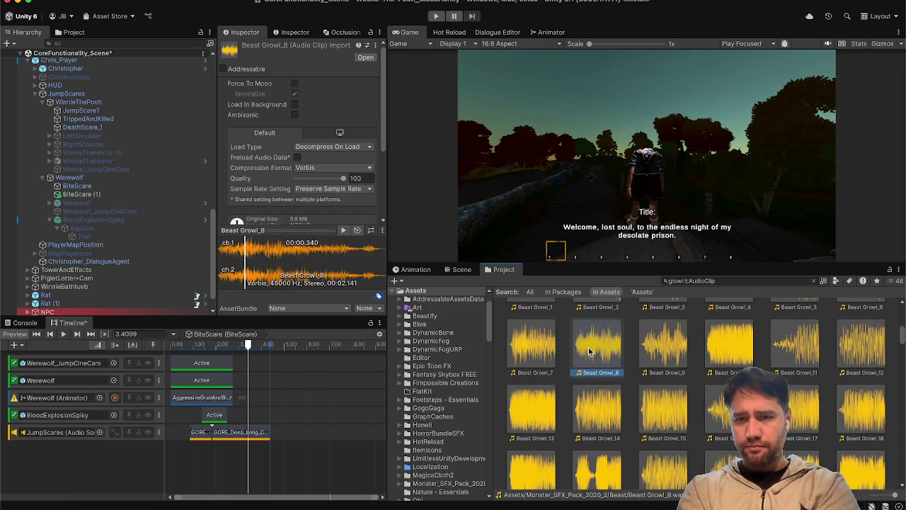
left_click(528, 345)
scroll(523, 342, "up", 2)
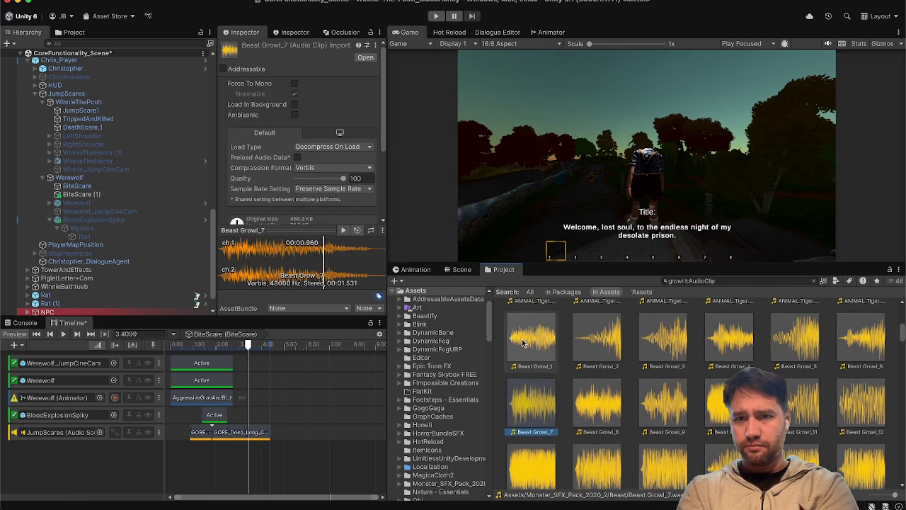
left_click(572, 352)
left_click(579, 350)
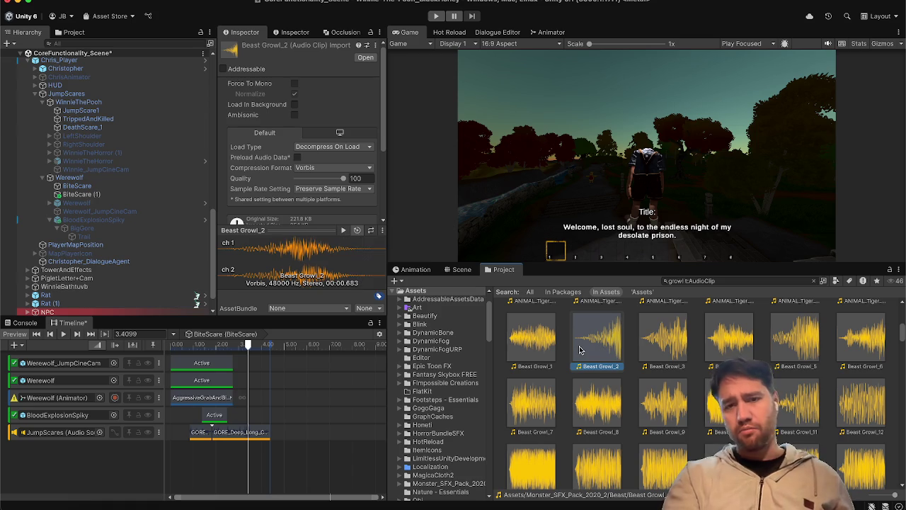
left_click(665, 338)
left_click(708, 336)
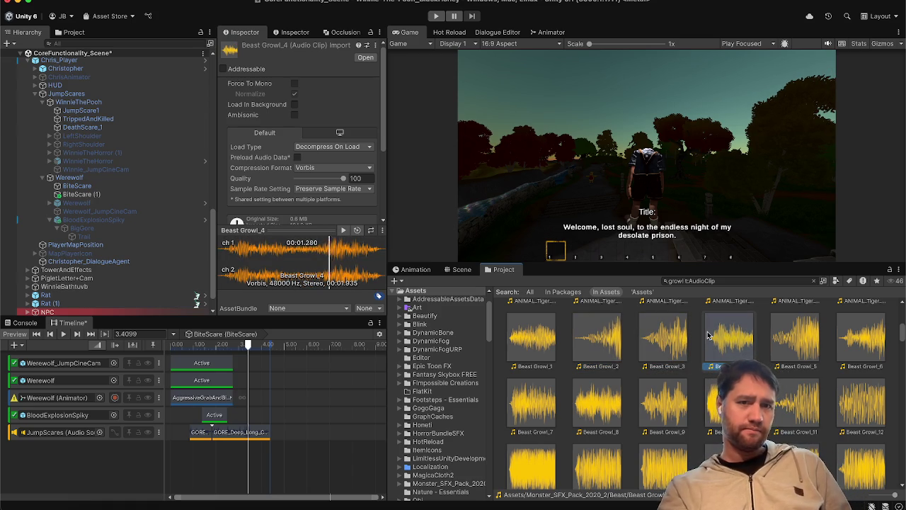
scroll(708, 335, "up", 5)
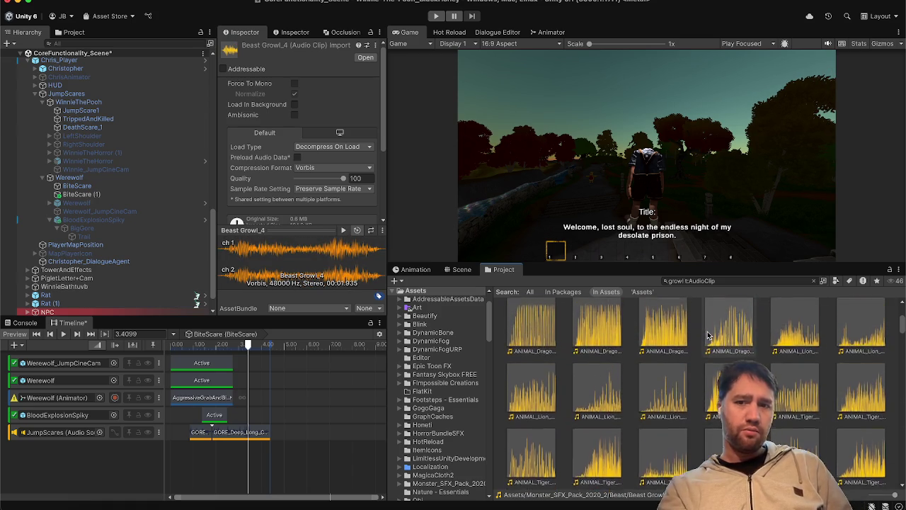
scroll(708, 336, "up", 3)
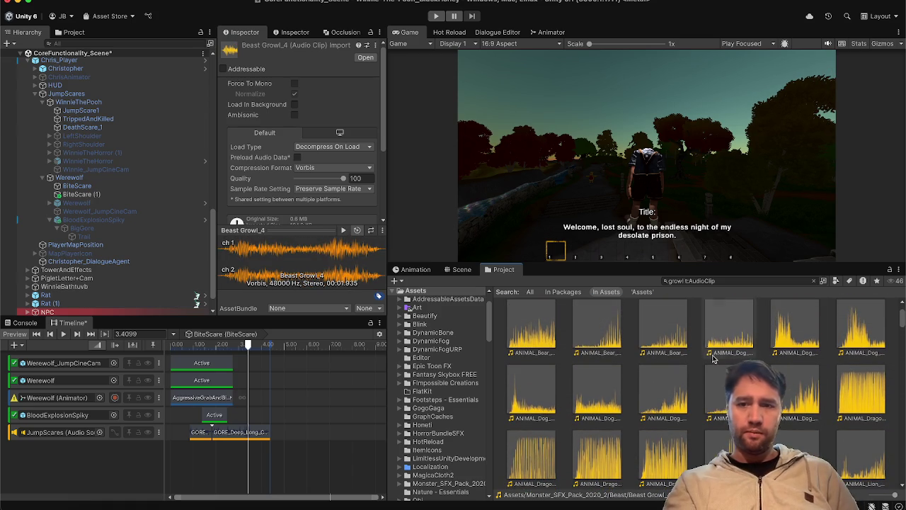
- Step through the dog growl clips and settle on ANIMAL_Dog_Growl_02_RR02_mono
left_click(729, 390)
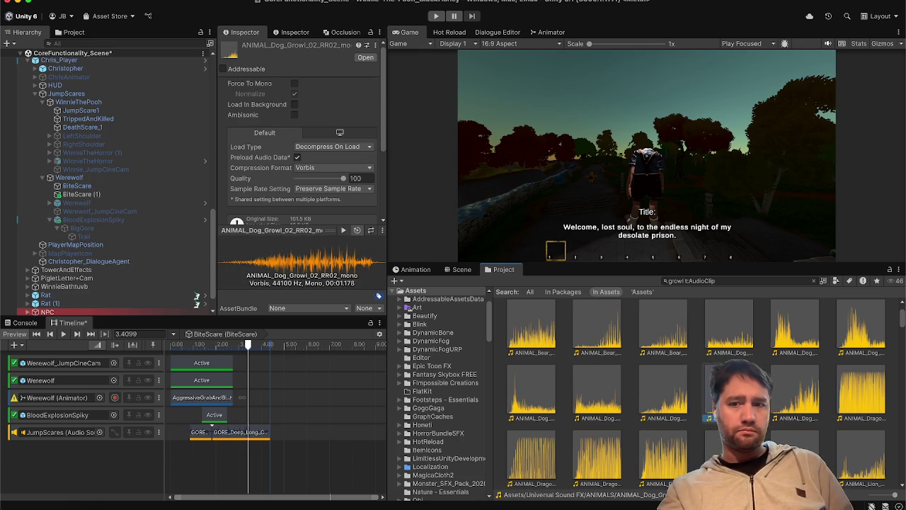
key("Left")
key("Left")
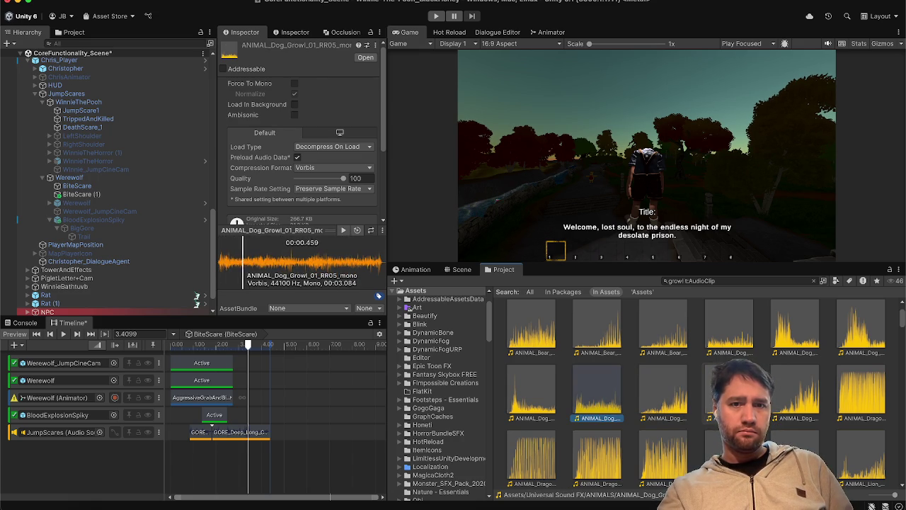
key("Left")
key("Right")
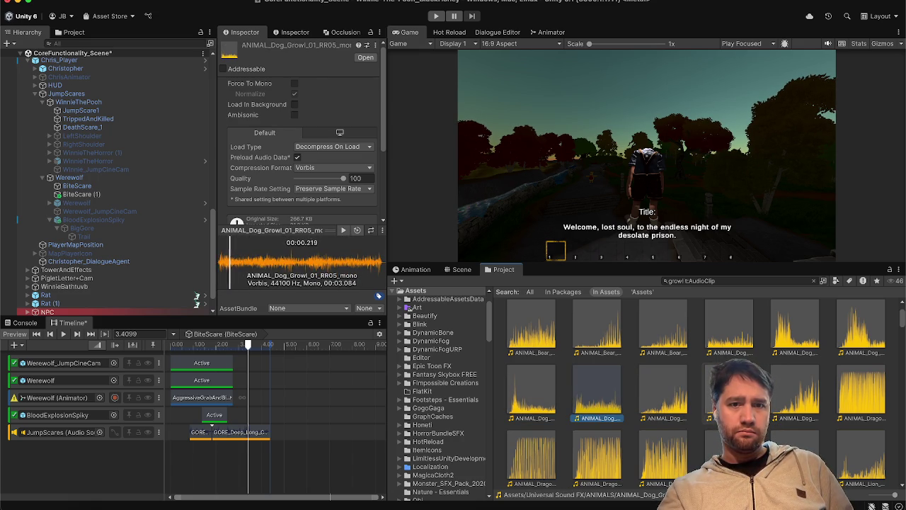
key("Right")
key("Right")
key("Right")
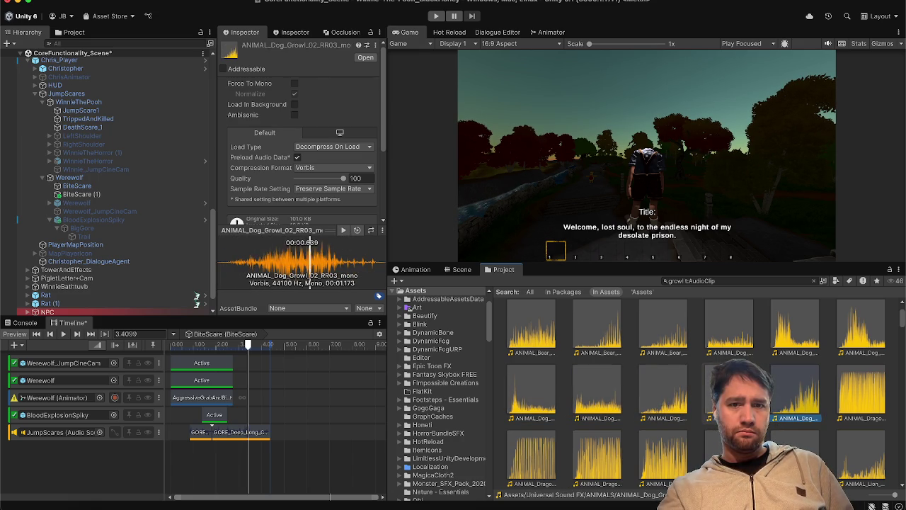
key("Left")
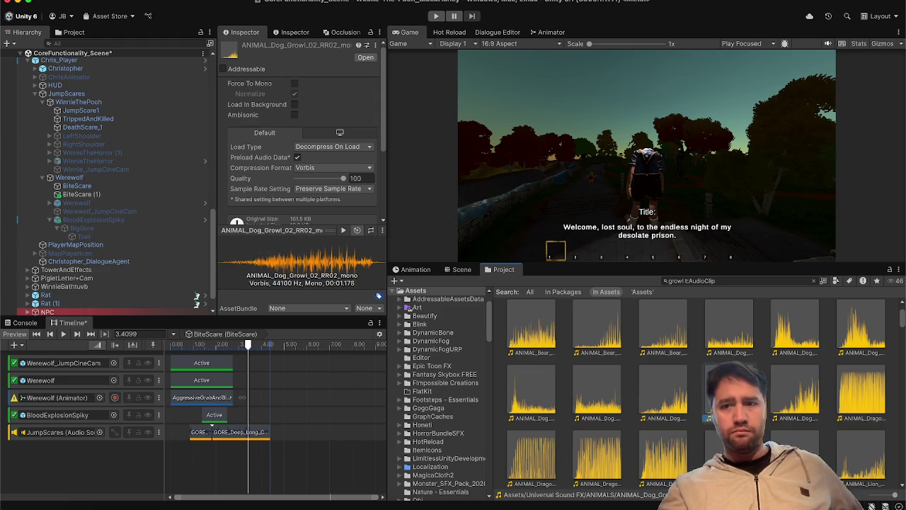
- Place the dog growl at 0 on the JumpScares audio track and play the sequence
mouse_move(726, 390)
left_mouse_down()
mouse_move(326, 469)
mouse_move(314, 431)
mouse_move(319, 441)
mouse_move(161, 429)
left_mouse_up()
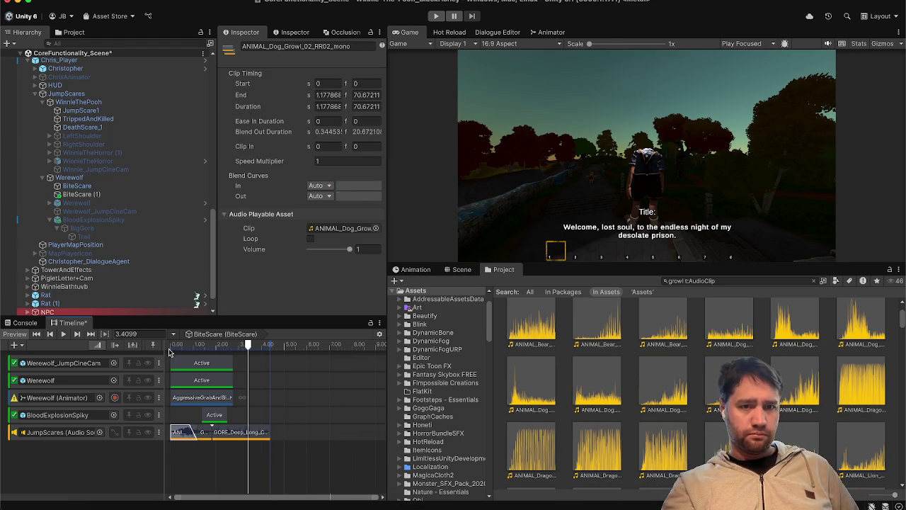
left_click(169, 352)
left_click(62, 333)
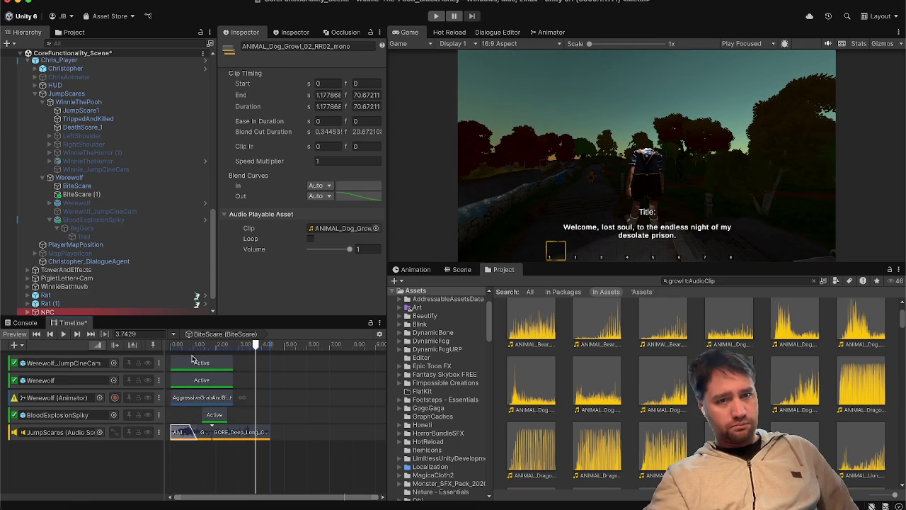
- Trim GORE_Deep_Long_Crack_Squish_01_mono to end at 2.76666 s and replay from the start
left_click(225, 345)
scroll(227, 441, "up", 5)
left_click(285, 432)
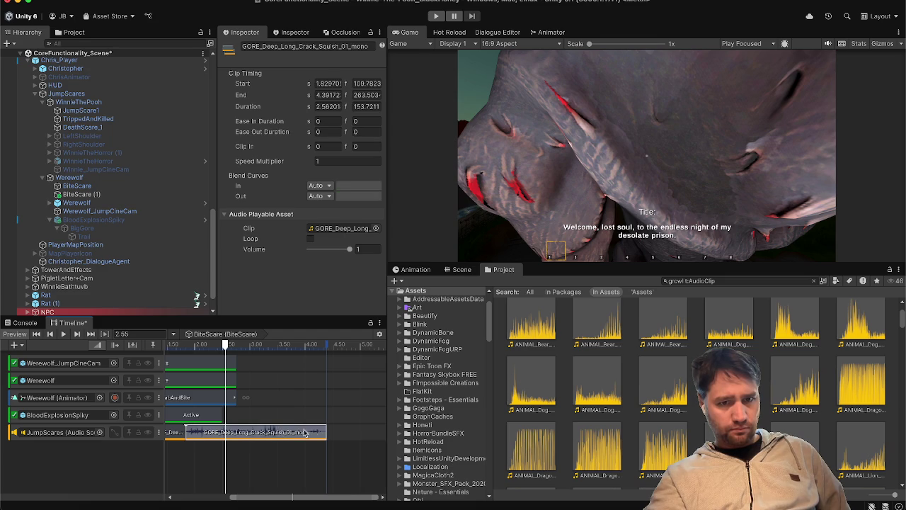
left_click_drag(323, 430, 236, 430)
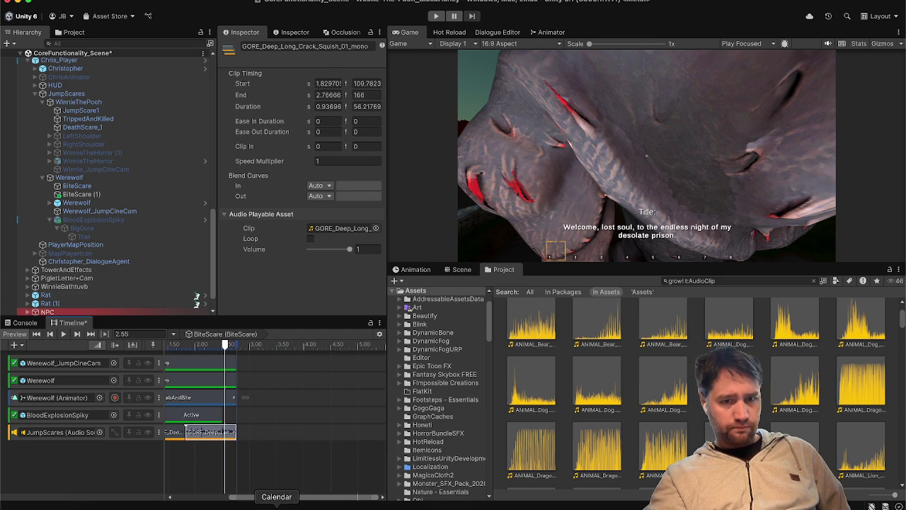
left_click_drag(305, 499, 168, 497)
left_click(175, 347)
left_click(64, 334)
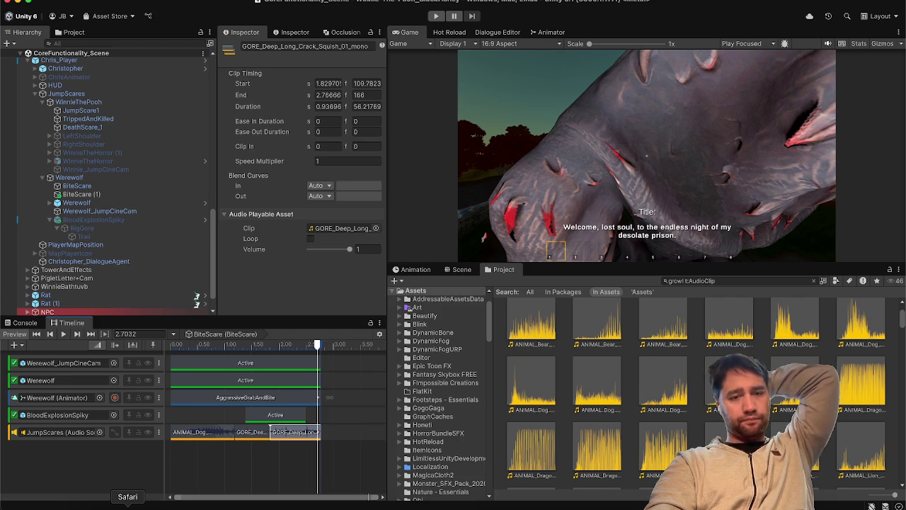
- Back in Unity, change the Project search from growl to 'howl'
left_click(127, 506)
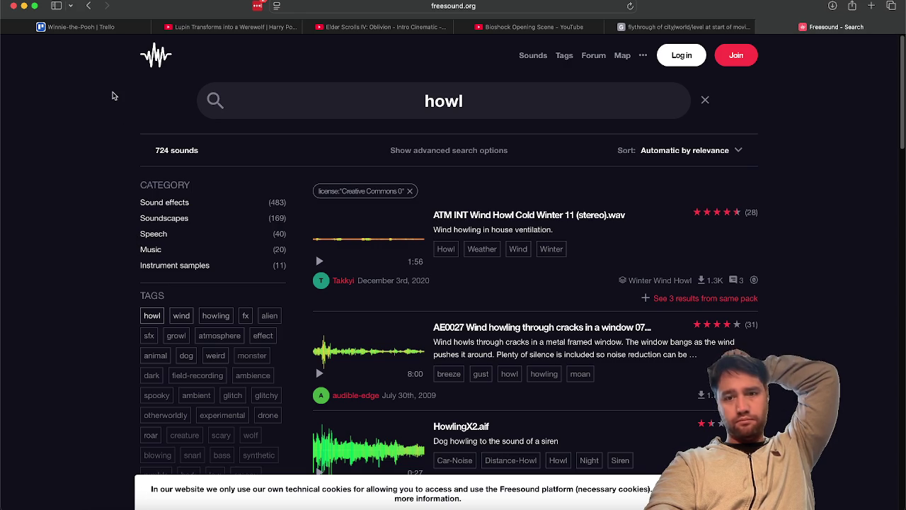
key("super+Tab")
left_click(686, 281)
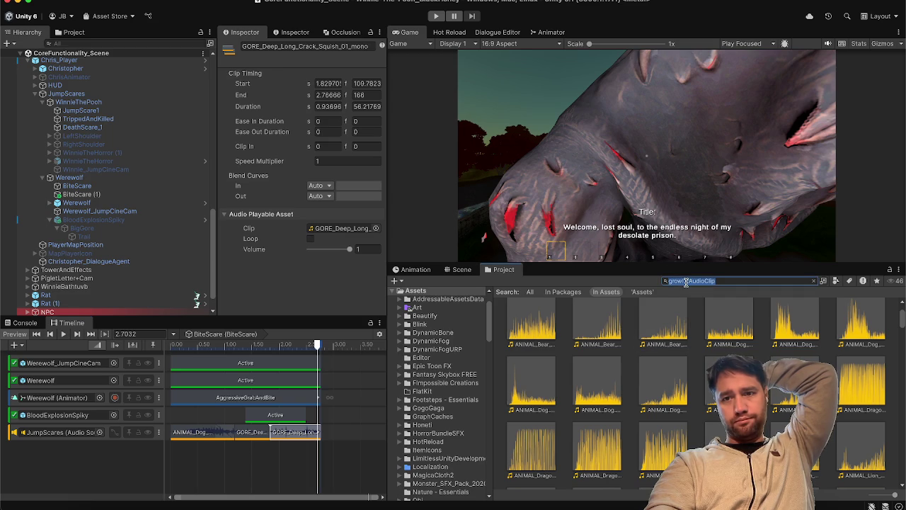
key("BackSpace")
key("BackSpace")
key("BackSpace")
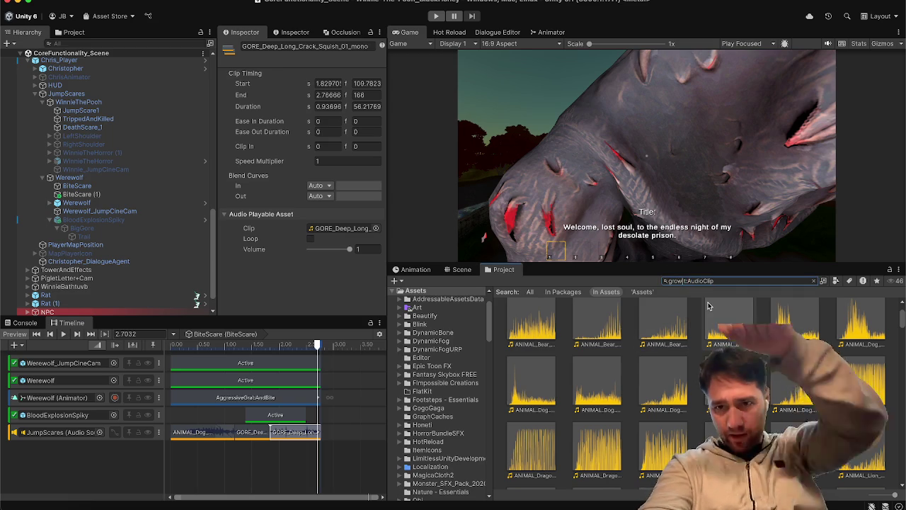
type("howl")
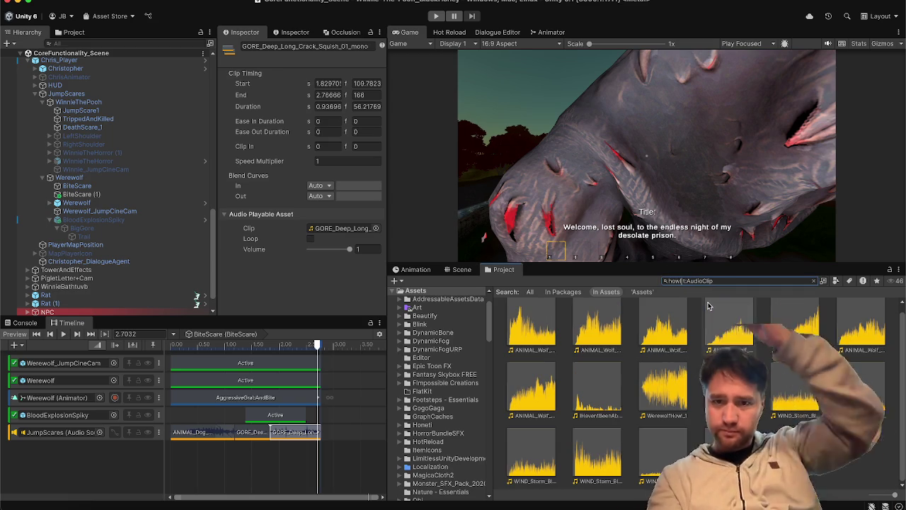
- Audition the ANIMAL_Wolf_Howl clips (01, 02_echo, 03_echo) through WerewolfHowl_2
left_click(520, 328)
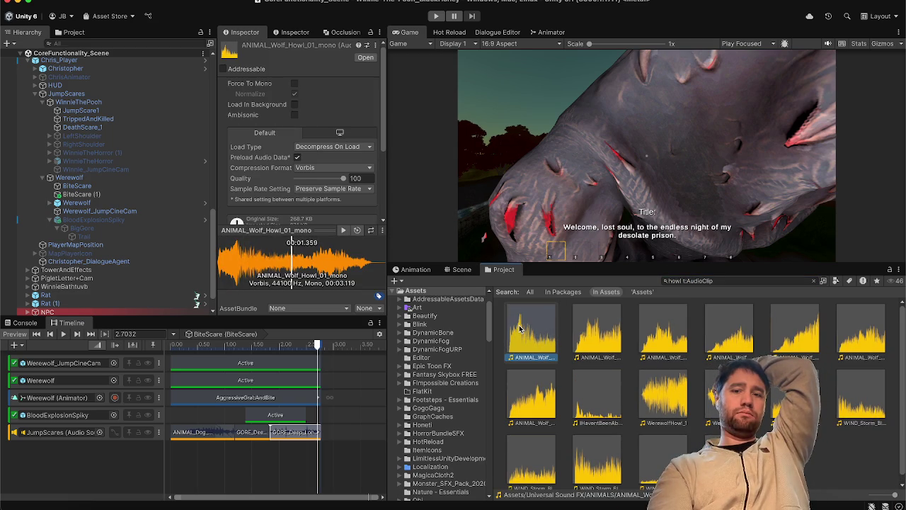
left_click(597, 327)
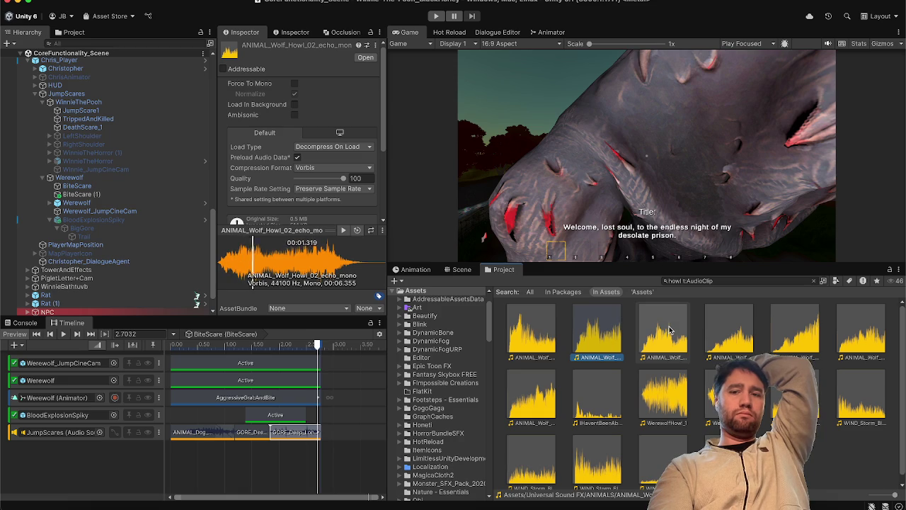
left_click(669, 330)
left_click(743, 345)
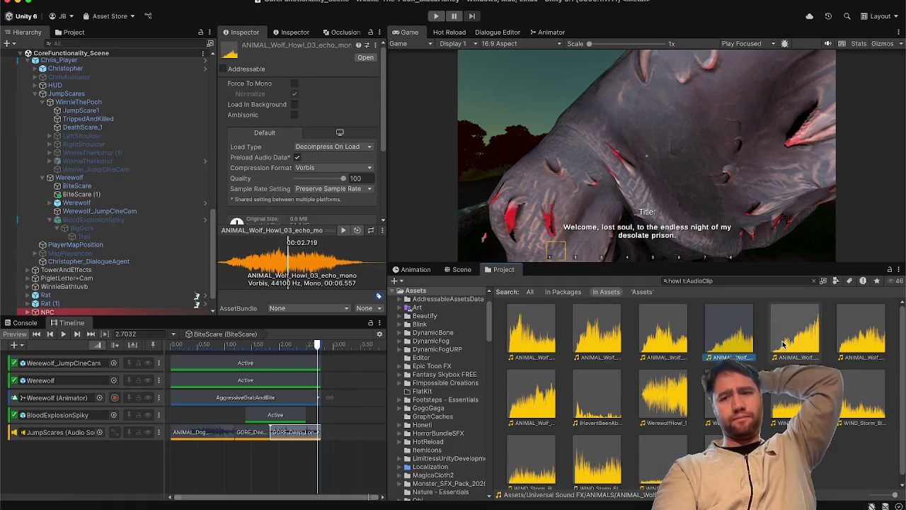
left_click(784, 344)
left_click(859, 347)
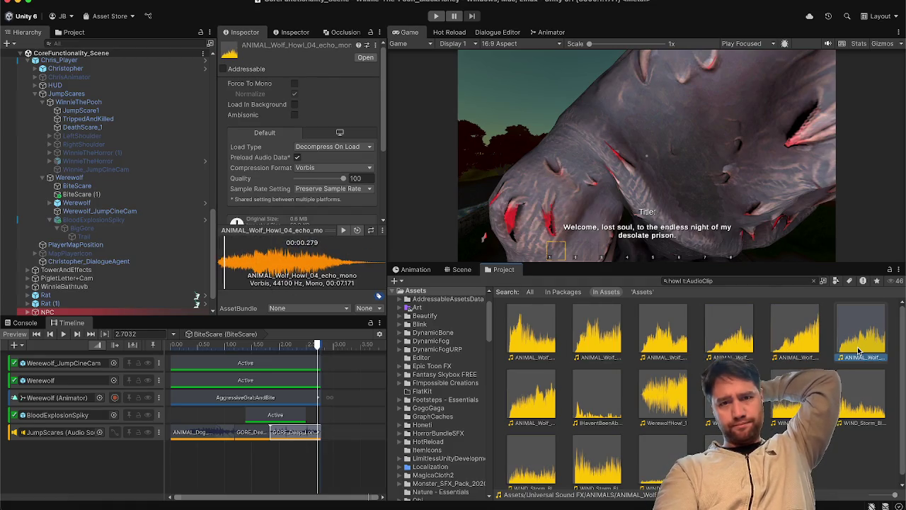
key("Right")
key("Right")
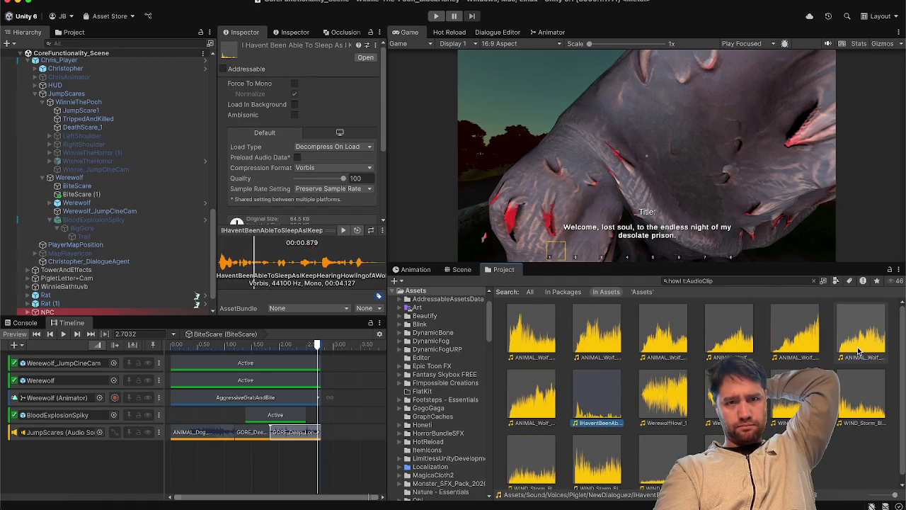
key("Right")
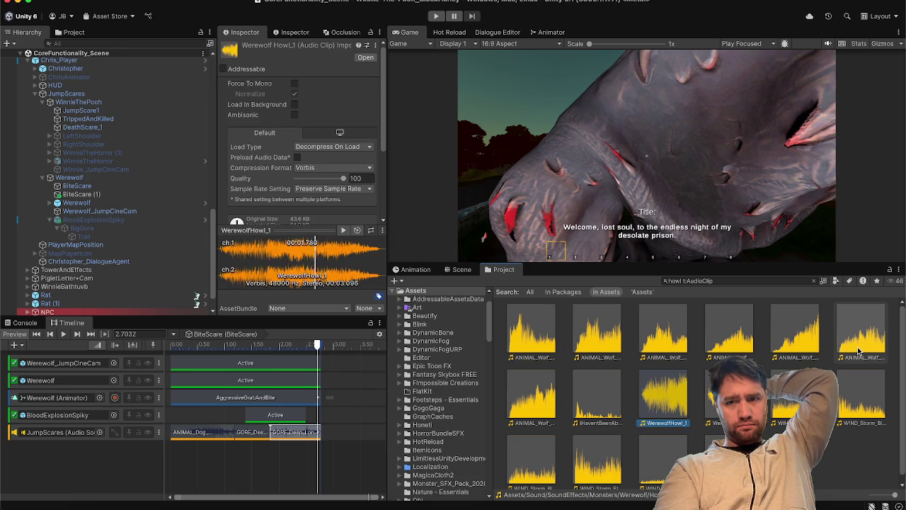
key("Right")
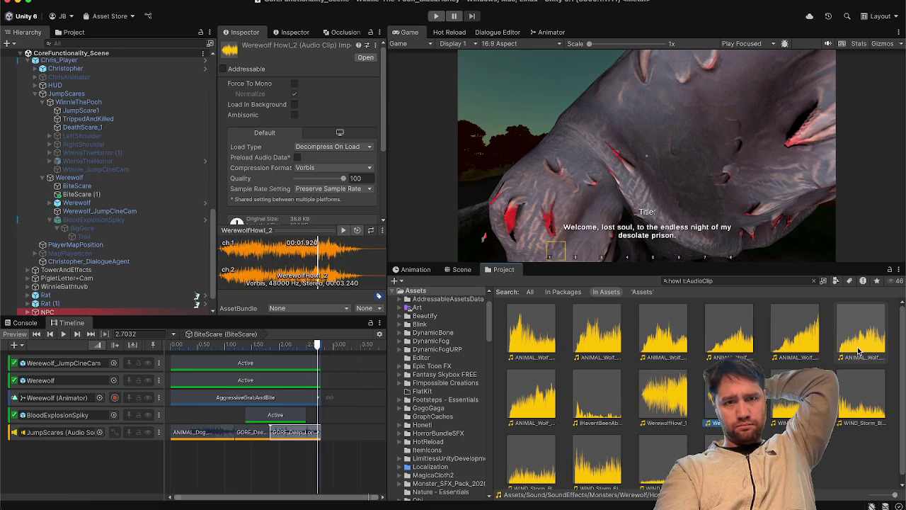
- Listen again to WerewolfHowl_1 and WerewolfHowl_2, the 3.24-second stereo clip
left_click(737, 365)
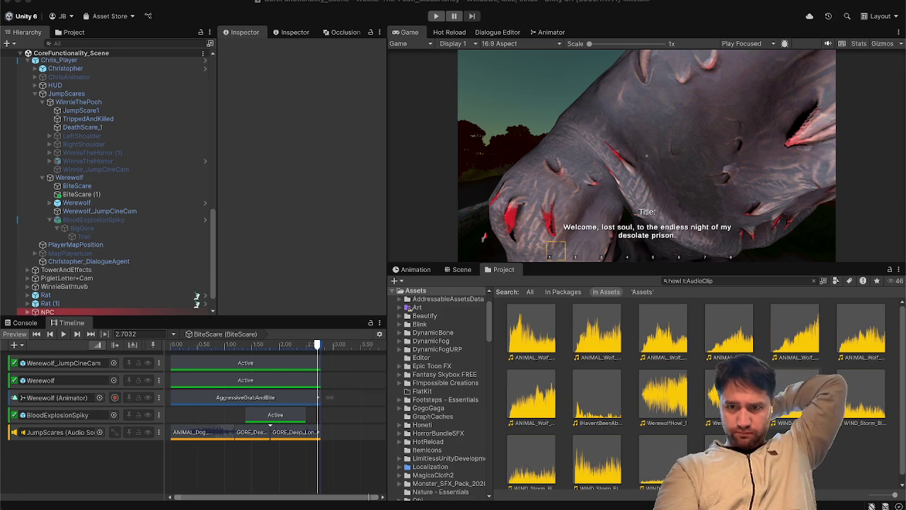
left_click(795, 396)
left_click(829, 466)
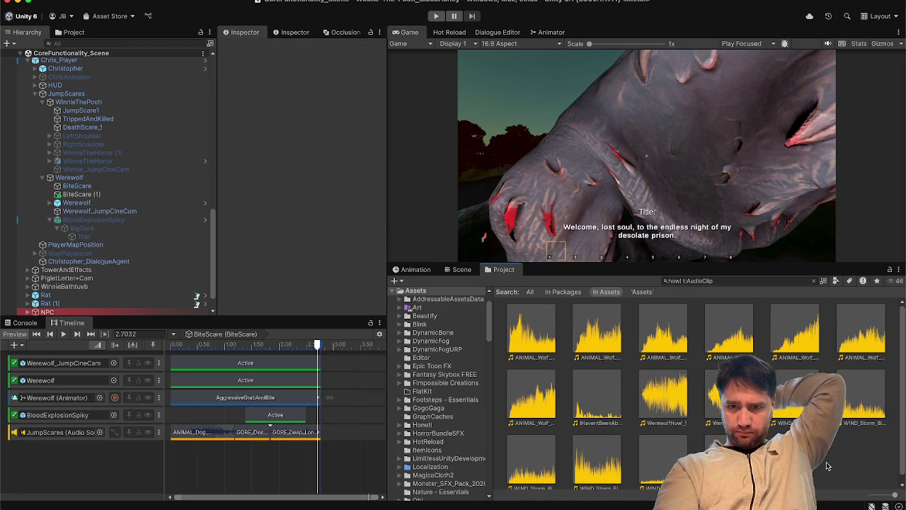
scroll(829, 466, "down", 1)
left_click(664, 388)
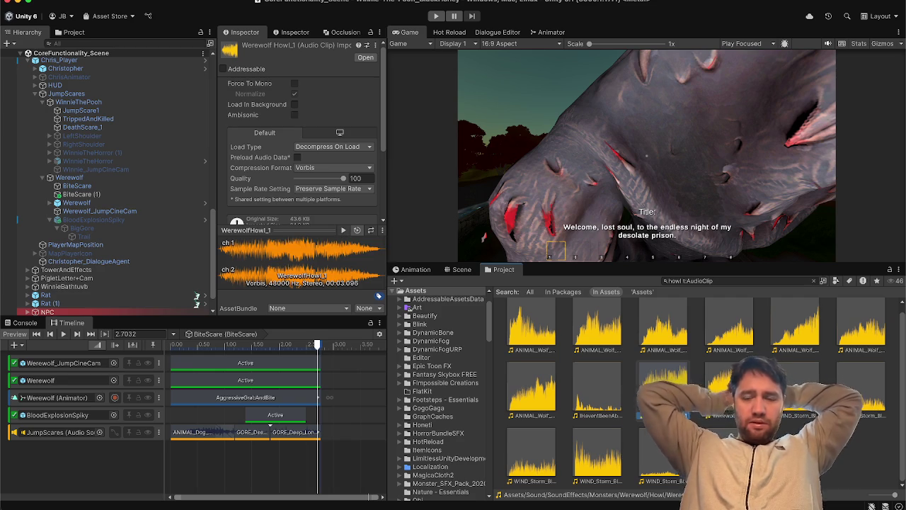
left_click(703, 408)
left_click(712, 400)
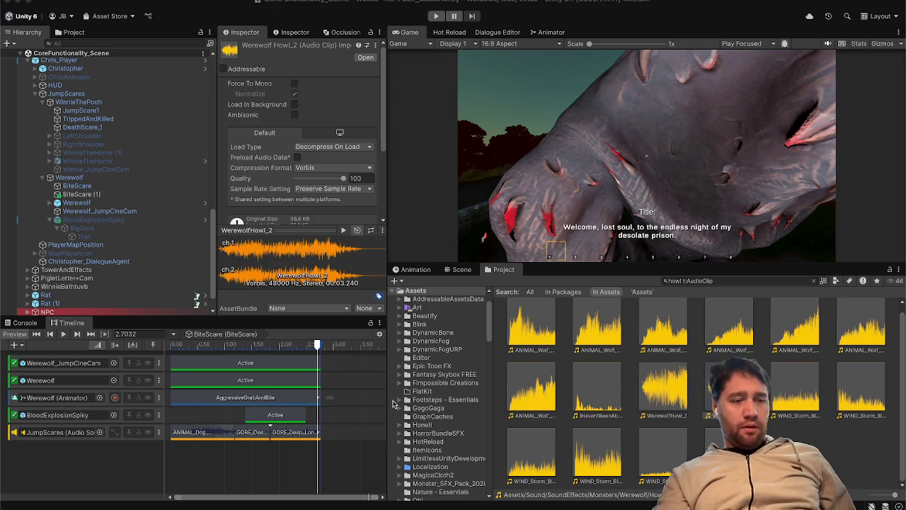
left_click(90, 431)
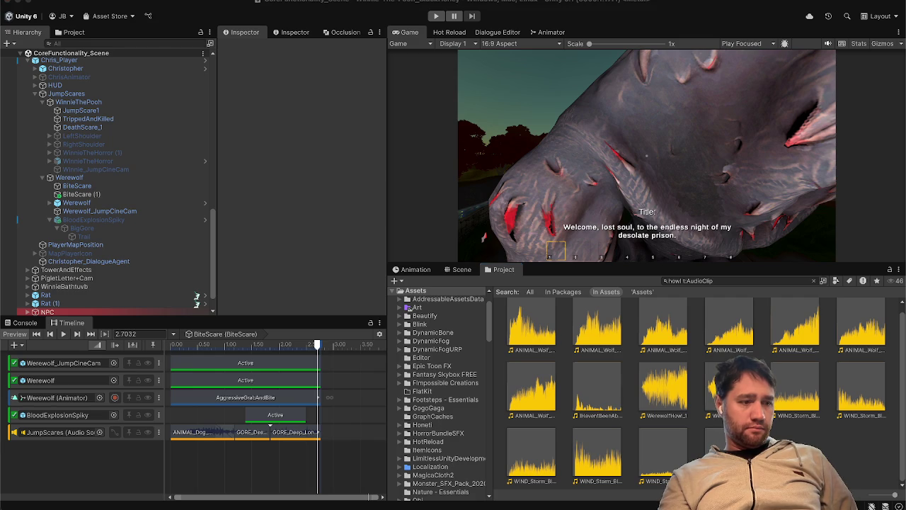
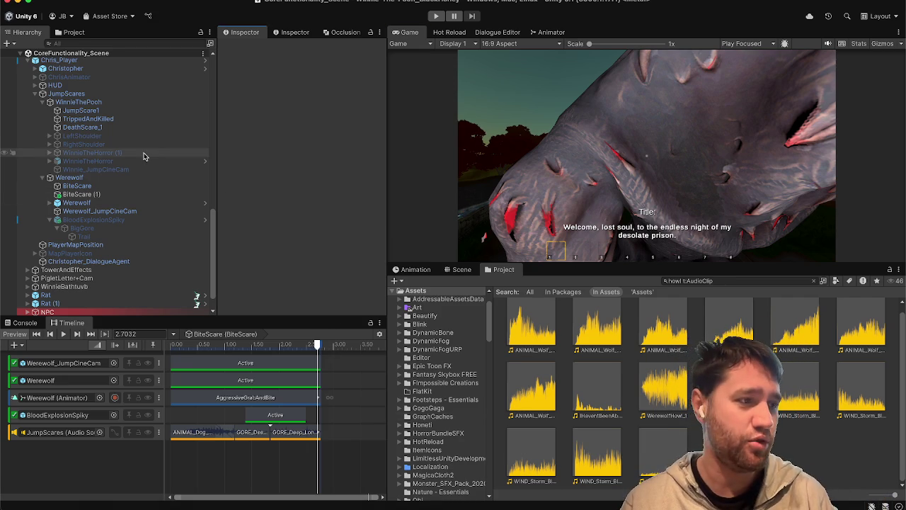
- Preview the second wolf howl clip's import settings, then deselect it
scroll(141, 154, "up", 10)
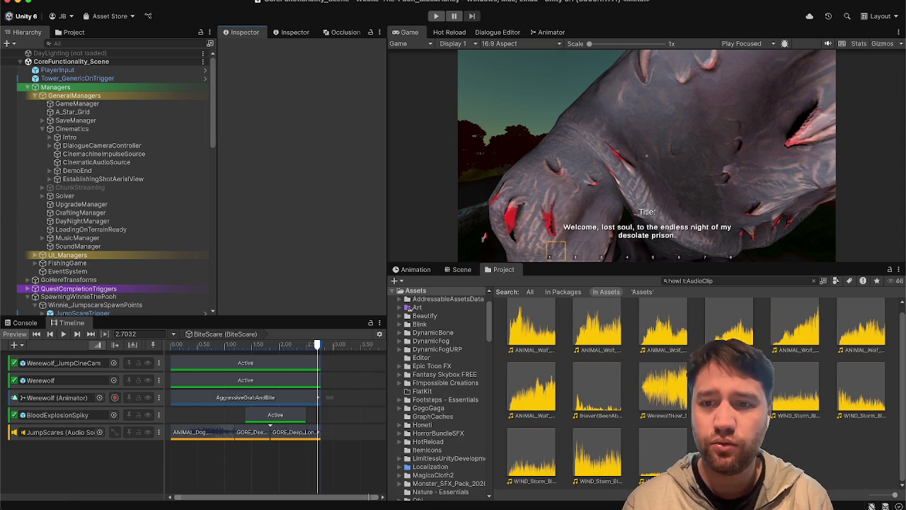
scroll(599, 340, "up", 1)
left_click(600, 355)
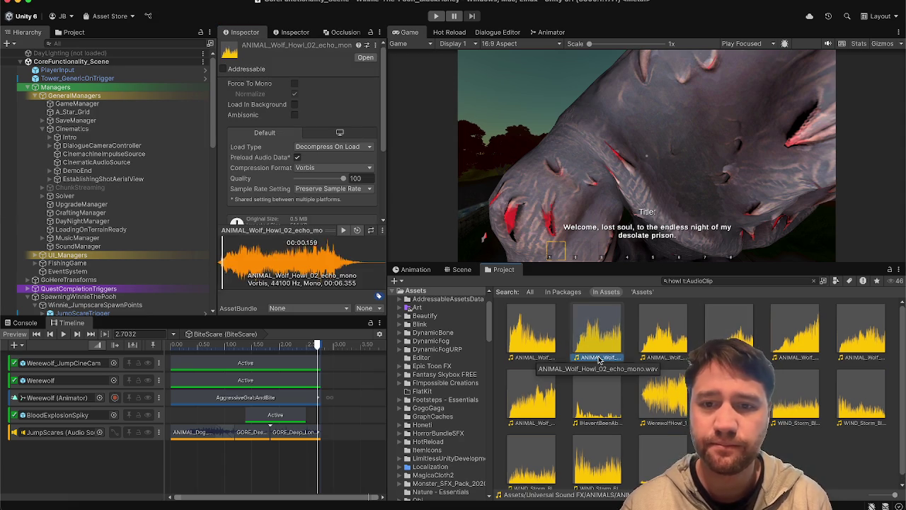
left_click(283, 460)
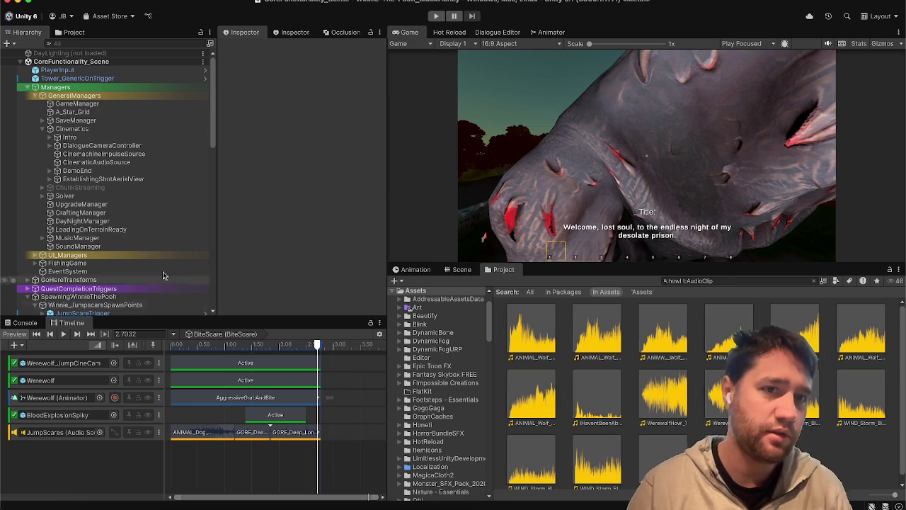
- Change the Project search to 'jumpscare' and inspect both SFX_jumpscare clips
left_click(689, 280)
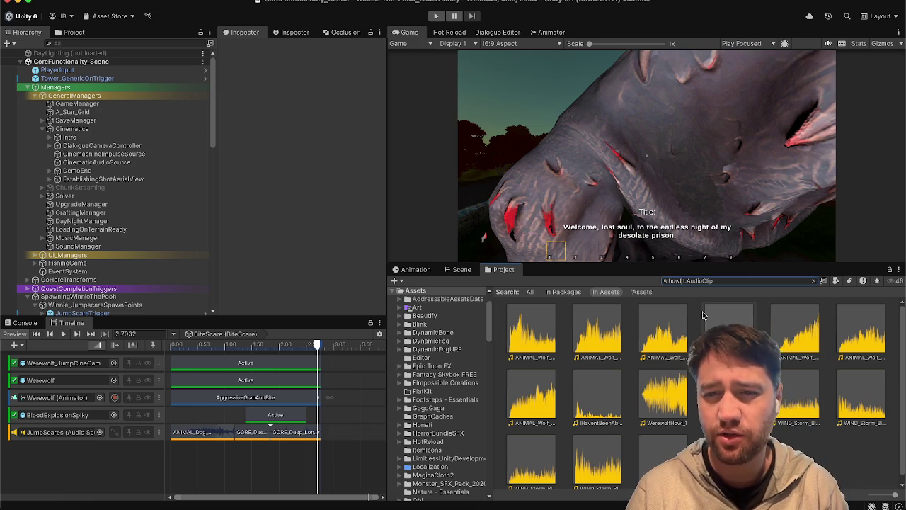
key("BackSpace")
key("BackSpace")
key("BackSpace")
type("jump")
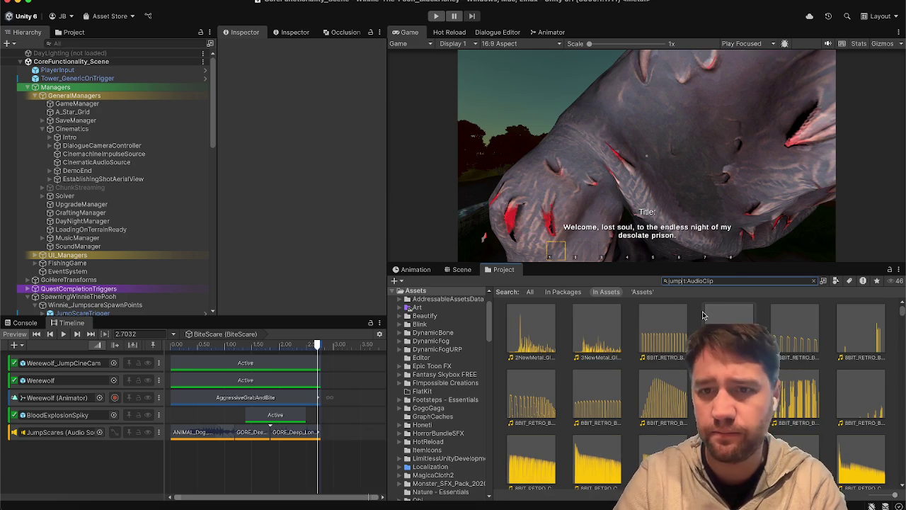
type("scare")
left_click(527, 327)
left_click(583, 327)
left_click(564, 412)
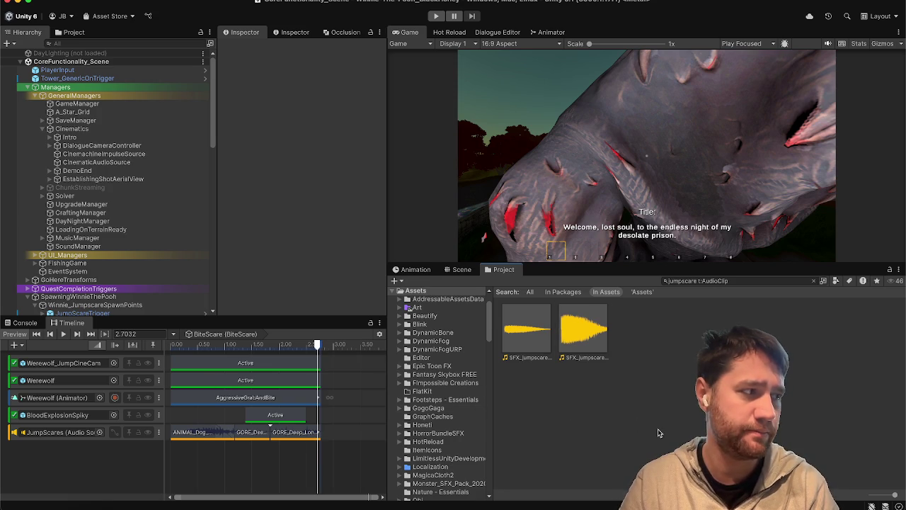
left_click(584, 327)
left_click(598, 412)
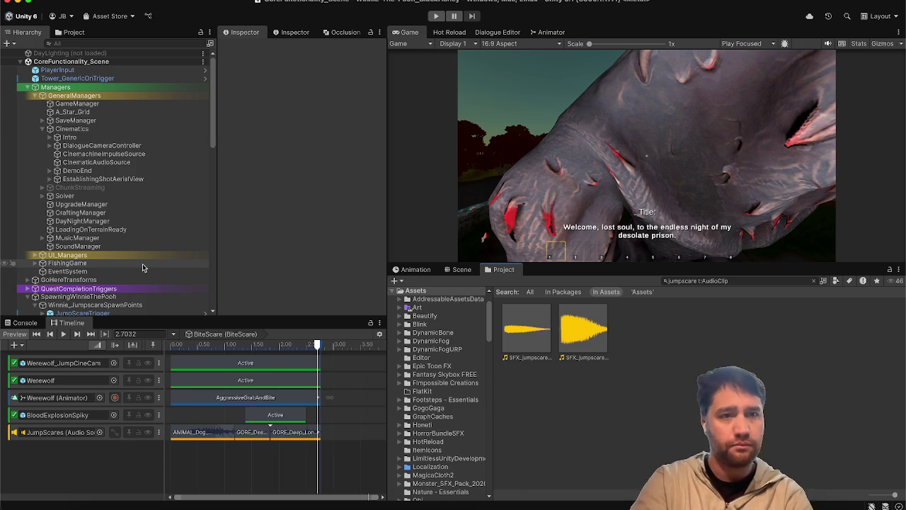
- Re-check SFX_jumpscare01's settings, then scroll the Hierarchy and select WinnieThePooh
left_click(517, 317)
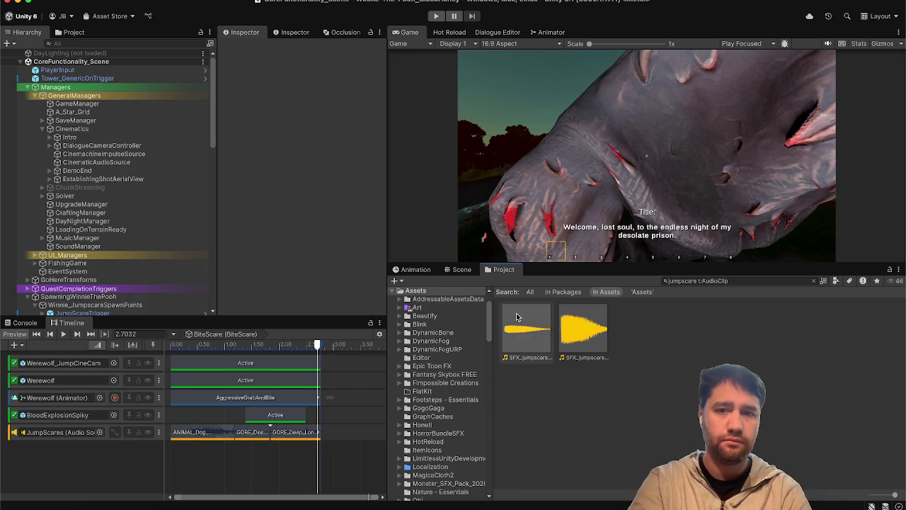
left_click(554, 435)
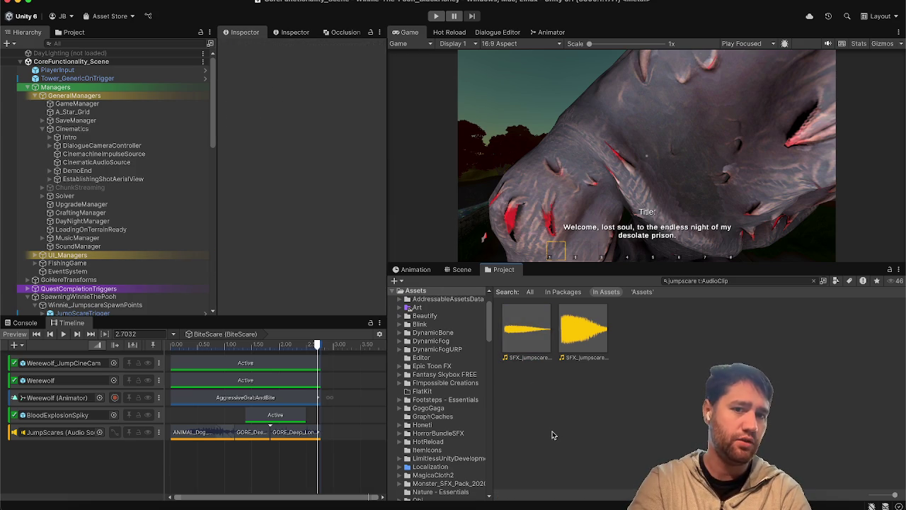
left_click(527, 333)
left_click(567, 435)
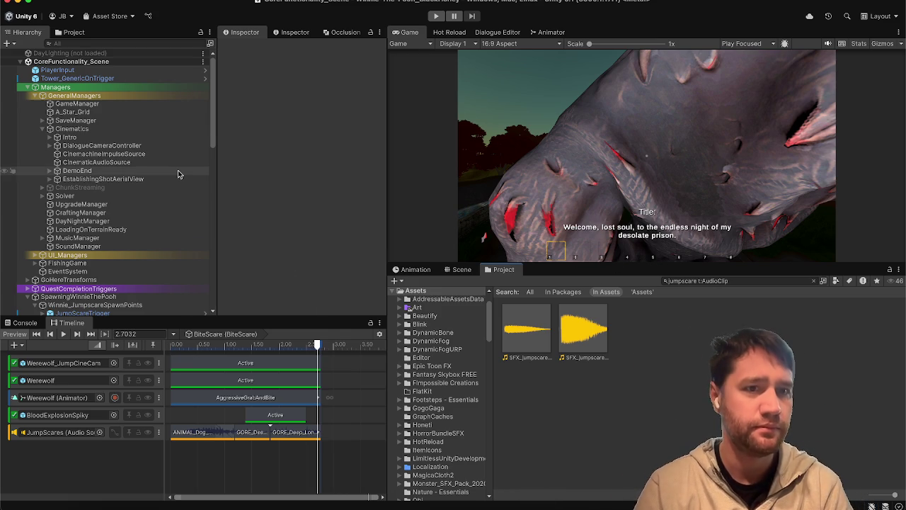
scroll(178, 172, "down", 1)
scroll(170, 166, "down", 15)
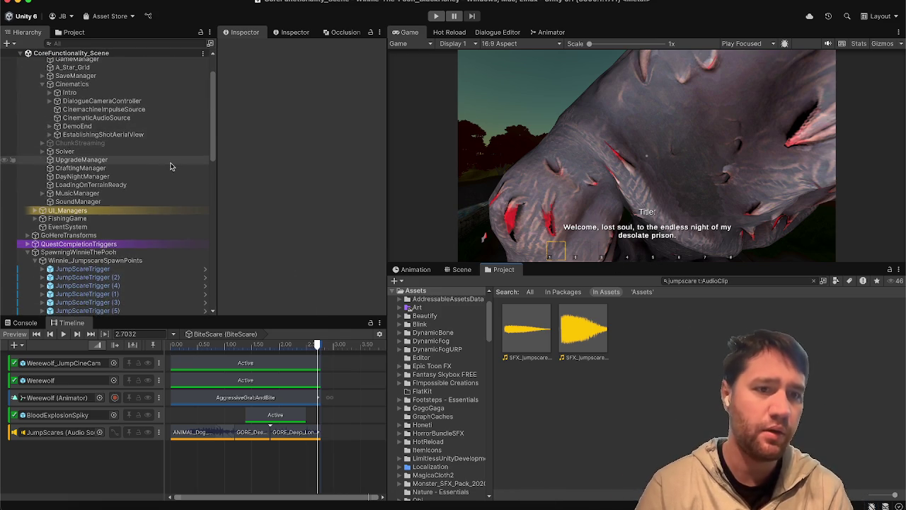
scroll(170, 165, "up", 10)
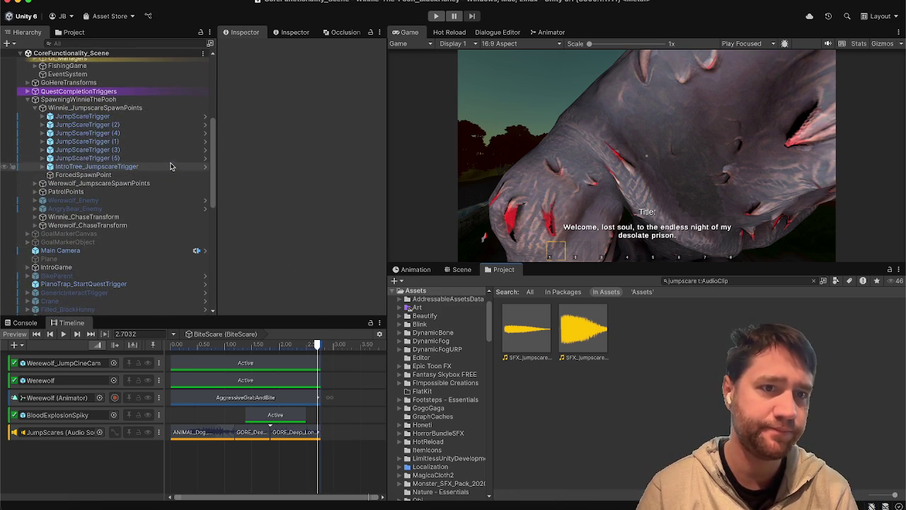
scroll(102, 281, "down", 10)
scroll(102, 280, "down", 10)
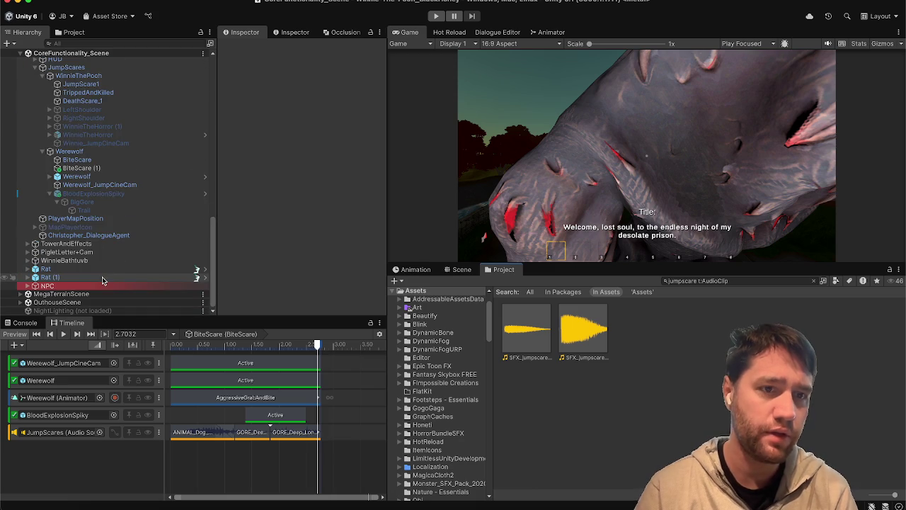
left_click(145, 75)
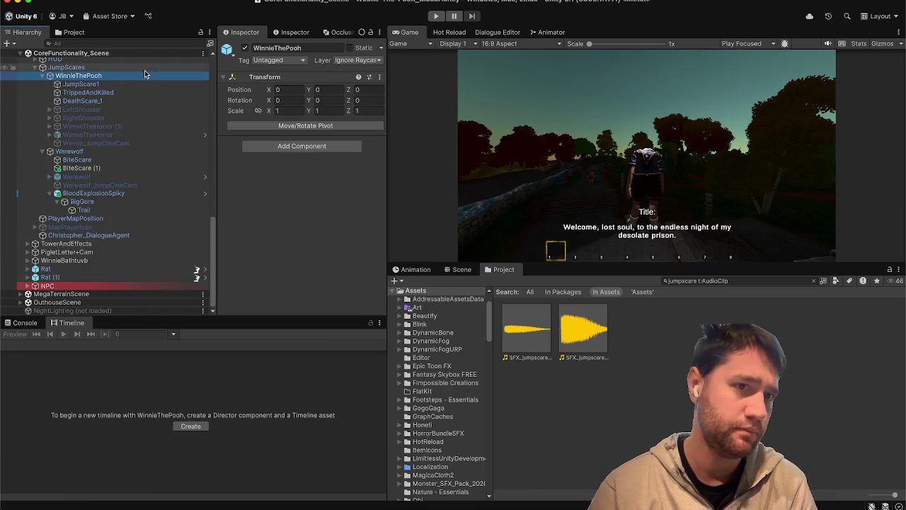
- Create an empty child of JumpScares named AudioSource2
left_click(144, 69)
right_click(143, 71)
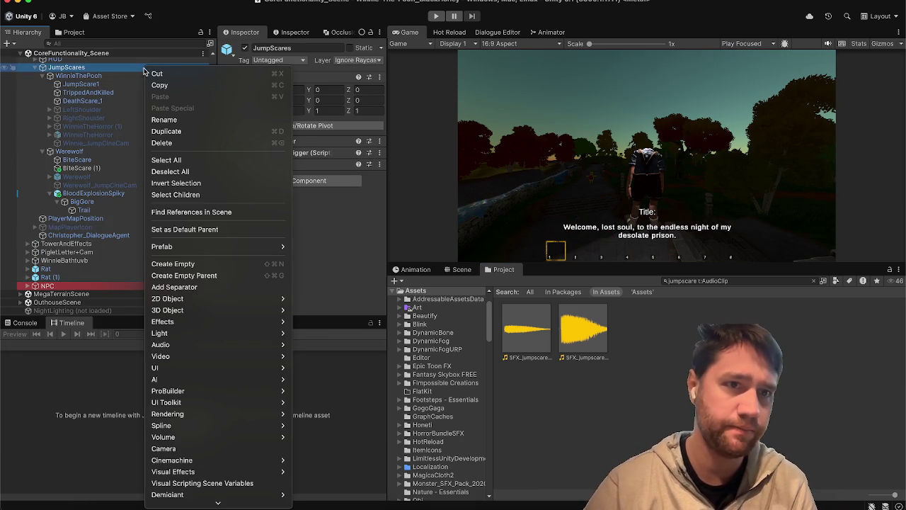
left_click(177, 265)
type("AudioSource")
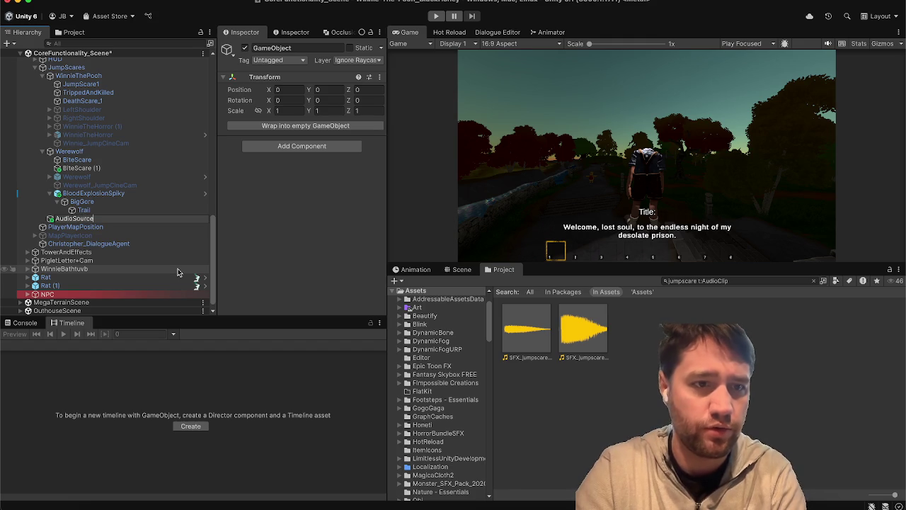
type("2")
key("Return")
- Add an Audio Source component to AudioSource2 with its Output set to the SFX group
left_click(286, 146)
type("auio")
key("BackSpace")
key("BackSpace")
key("BackSpace")
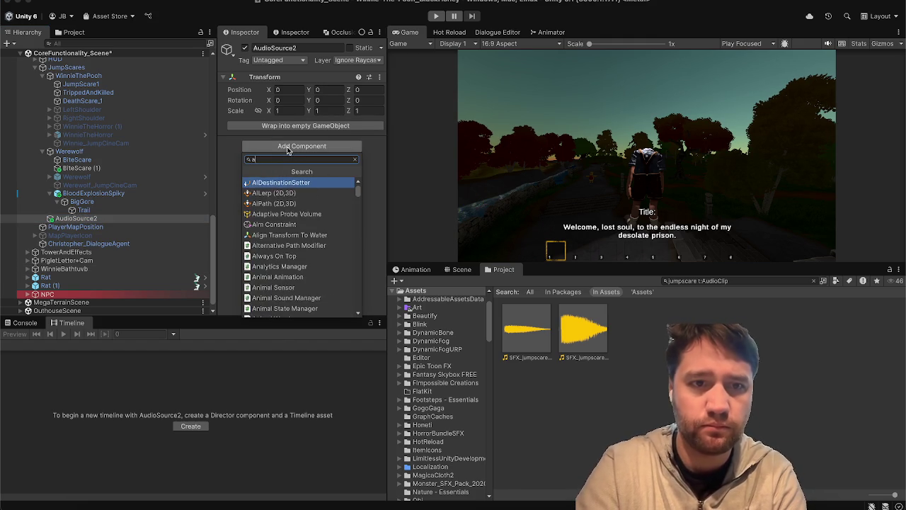
type("audio source")
key("Return")
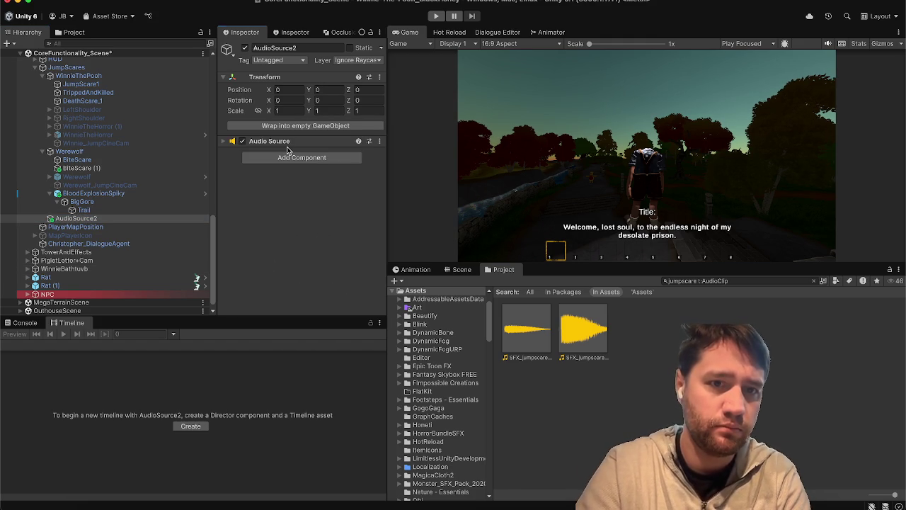
left_click(293, 142)
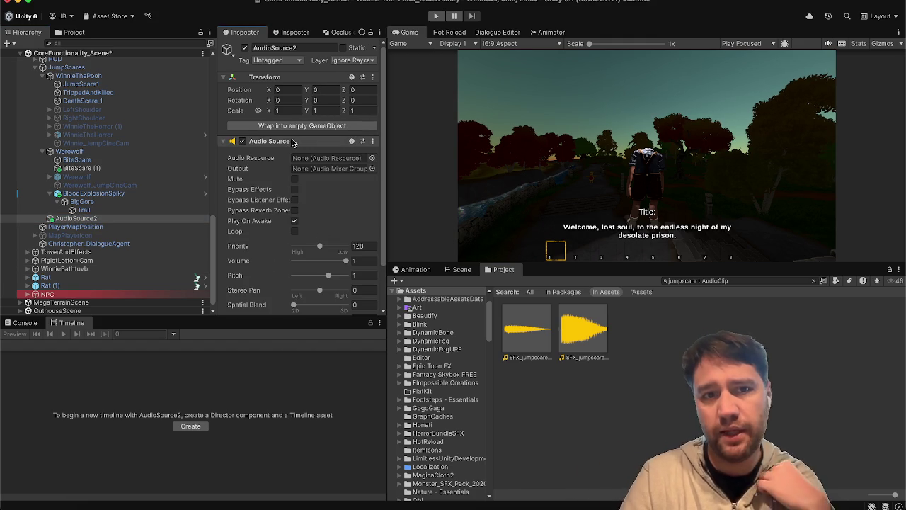
left_click(372, 168)
double_click(411, 223)
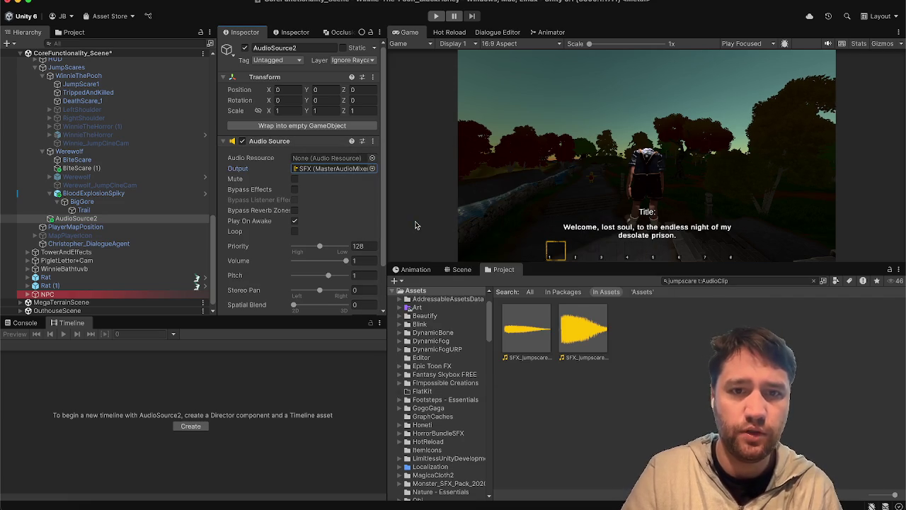
- Compare against JumpScares' existing Audio Source settings, then select PlayerMapPosition
scroll(261, 232, "down", 2)
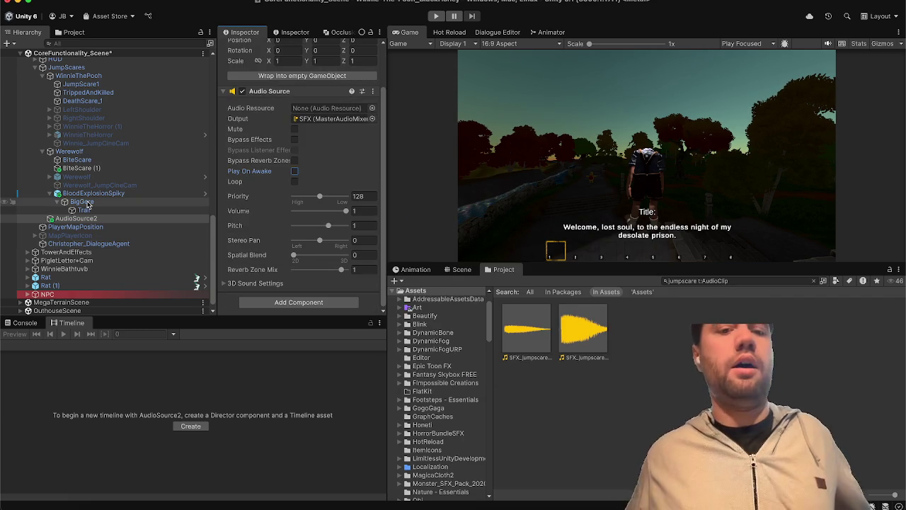
scroll(110, 88, "up", 2)
left_click(106, 95)
scroll(248, 222, "down", 1)
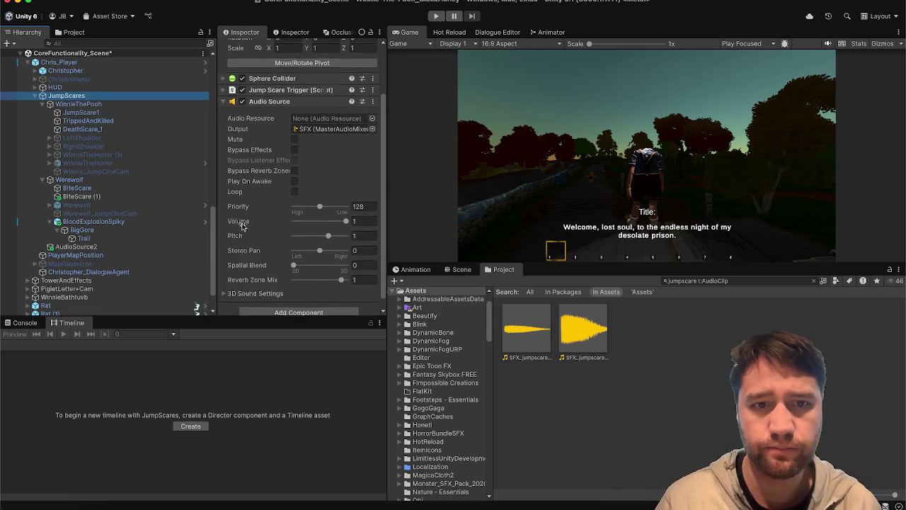
left_click(106, 255)
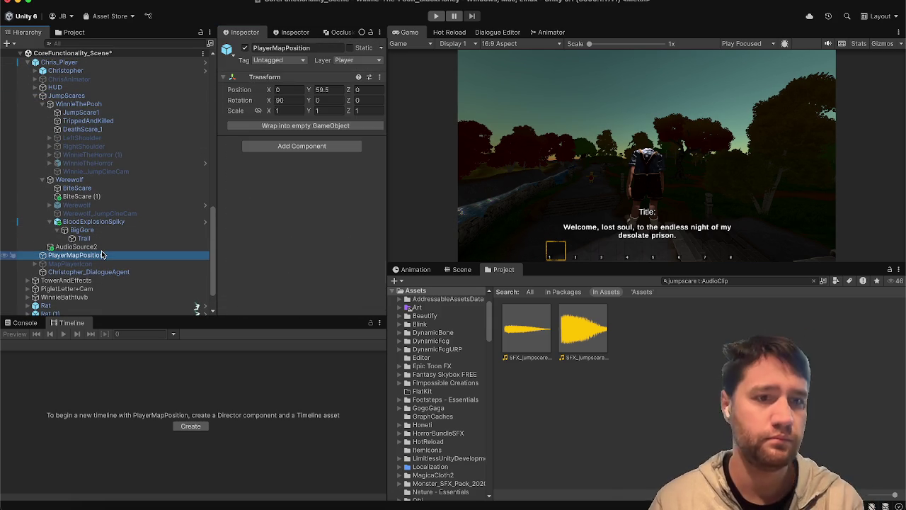
- Add AudioSource2 to the BiteScare timeline as an audio track
left_click(99, 247)
left_click(77, 187)
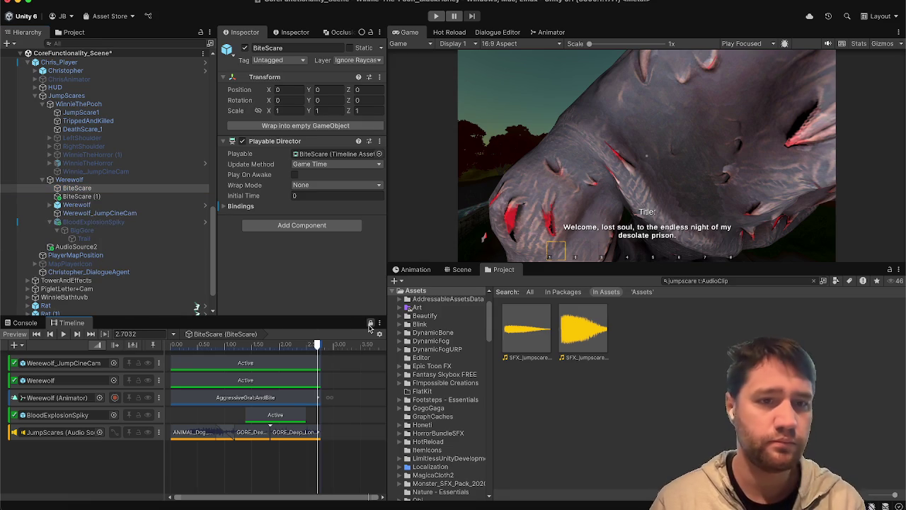
left_click_drag(85, 247, 74, 454)
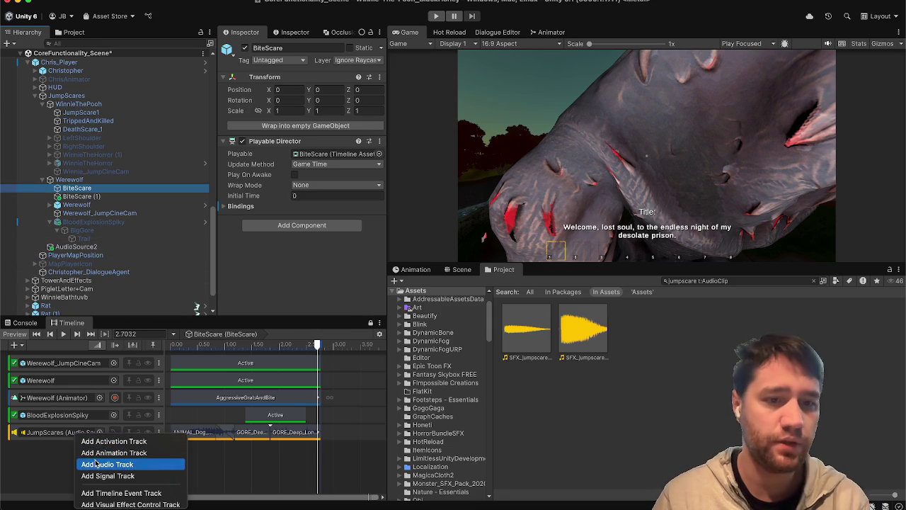
left_click(95, 463)
- Place SFX_jumpscare01 on the AudioSource2 track and play the timeline from the start
mouse_move(536, 356)
left_mouse_down()
mouse_move(205, 449)
mouse_move(227, 443)
left_mouse_up()
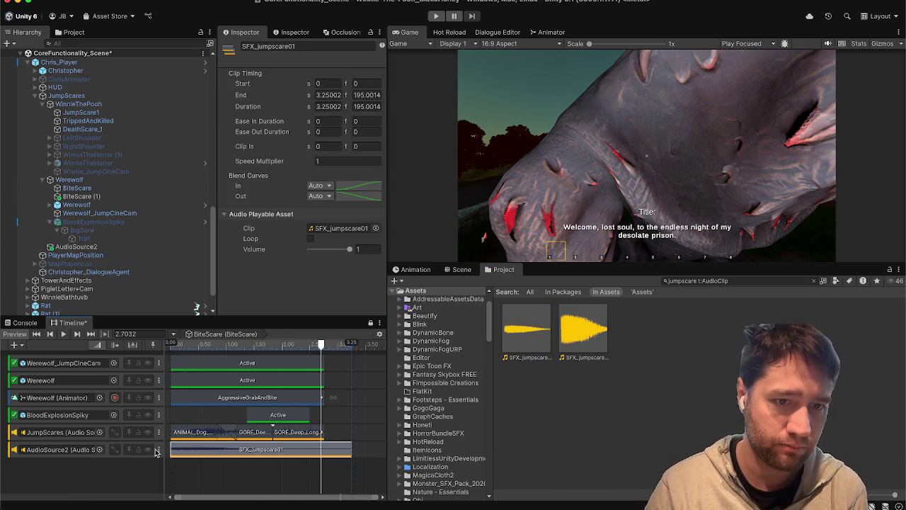
left_click(176, 343)
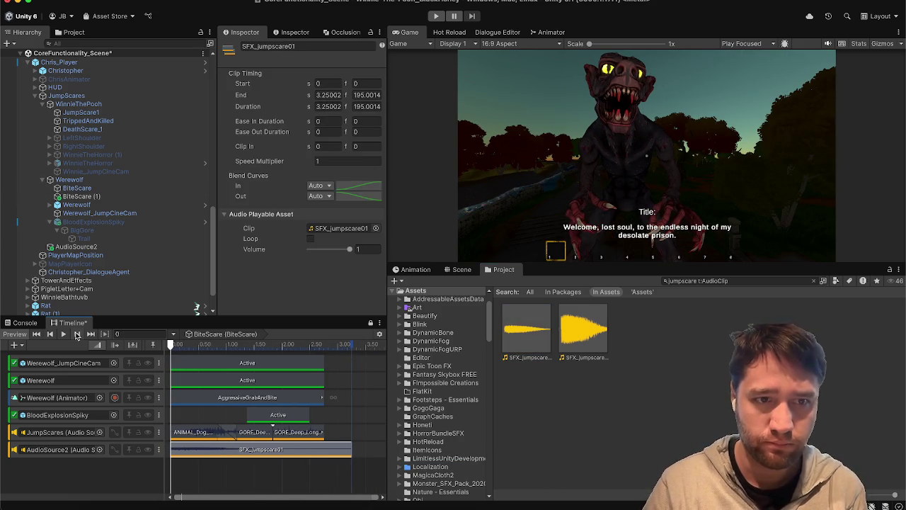
left_click(65, 335)
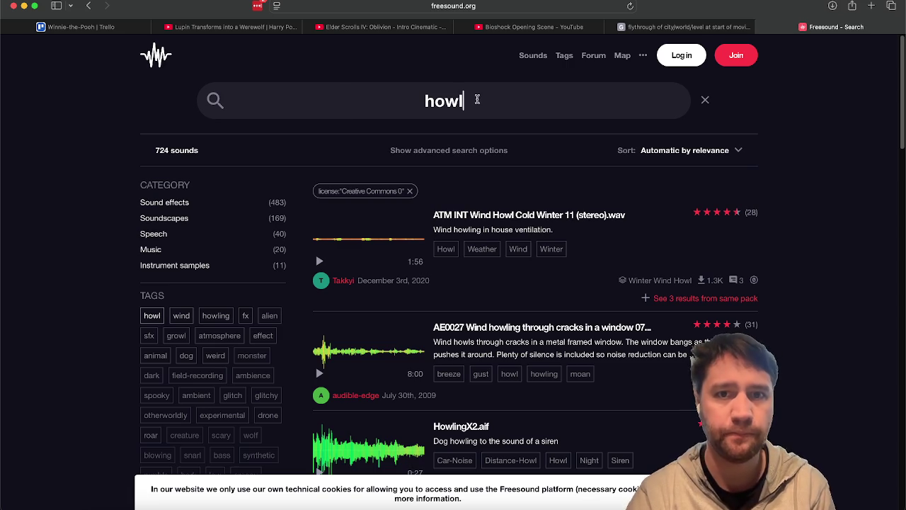
- Search Freesound for 'jumpscare' and preview the Cathedral_Reverb jumpscare sound
left_click_drag(478, 99, 340, 92)
type("jumpscare")
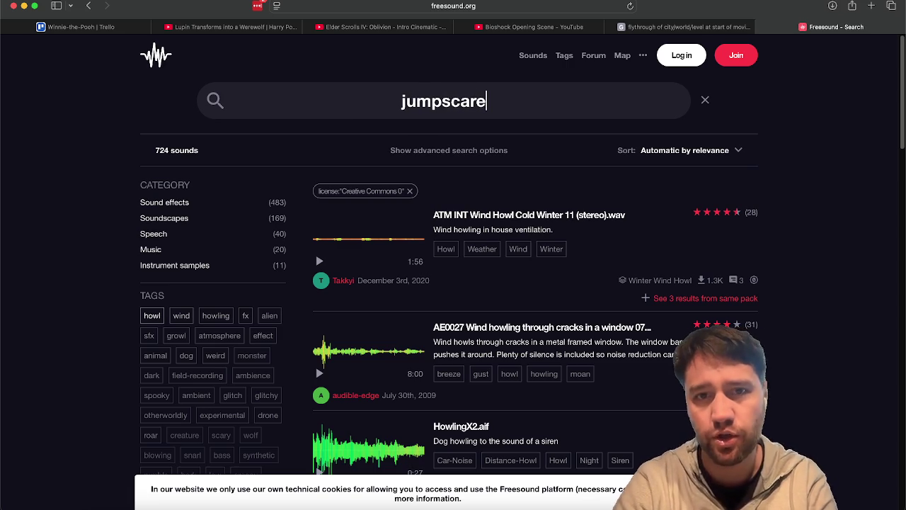
key("Return")
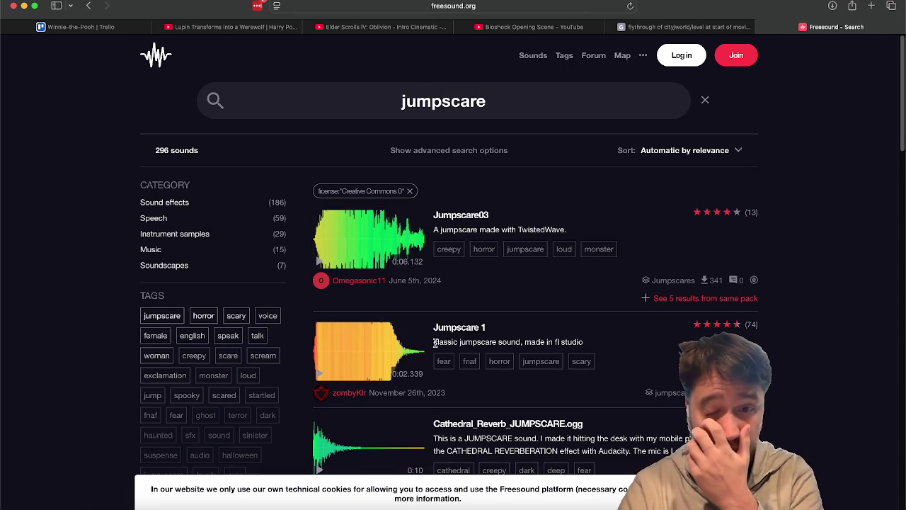
scroll(434, 343, "down", 3)
scroll(434, 343, "down", 2)
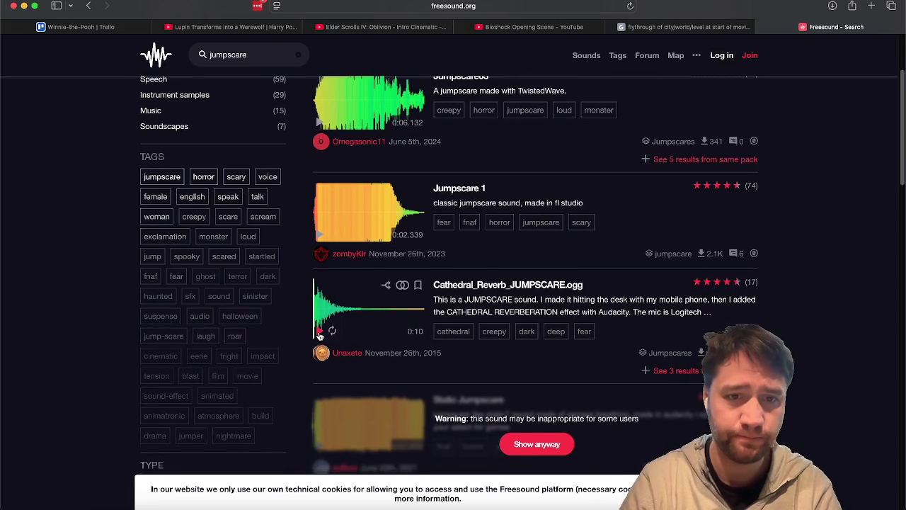
left_click(375, 310)
- Browse the results, then open Cathedral_Reverb_JUMPSCARE.ogg's page in its own window
scroll(708, 285, "down", 5)
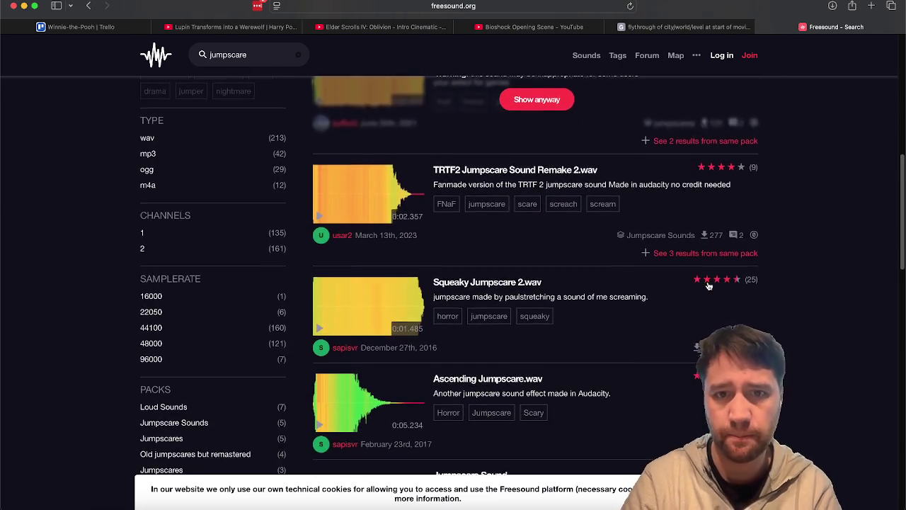
scroll(522, 193, "up", 1)
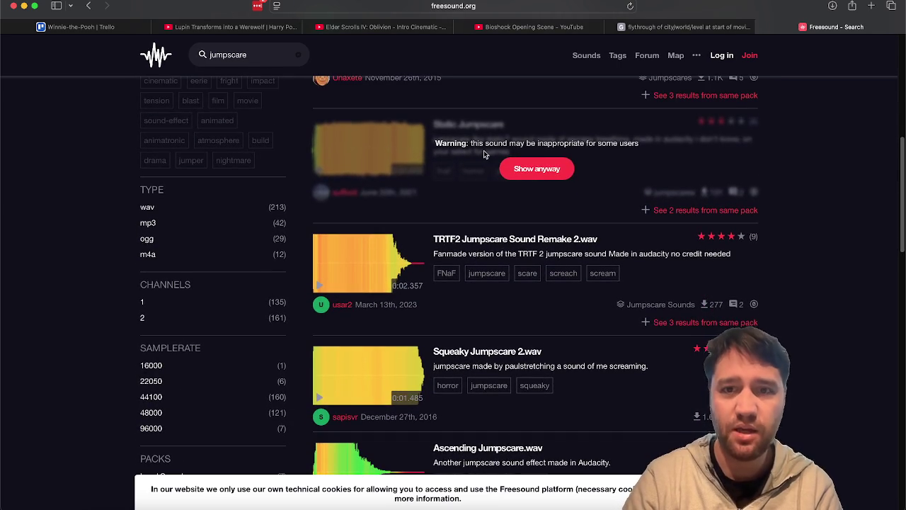
scroll(483, 150, "down", 4)
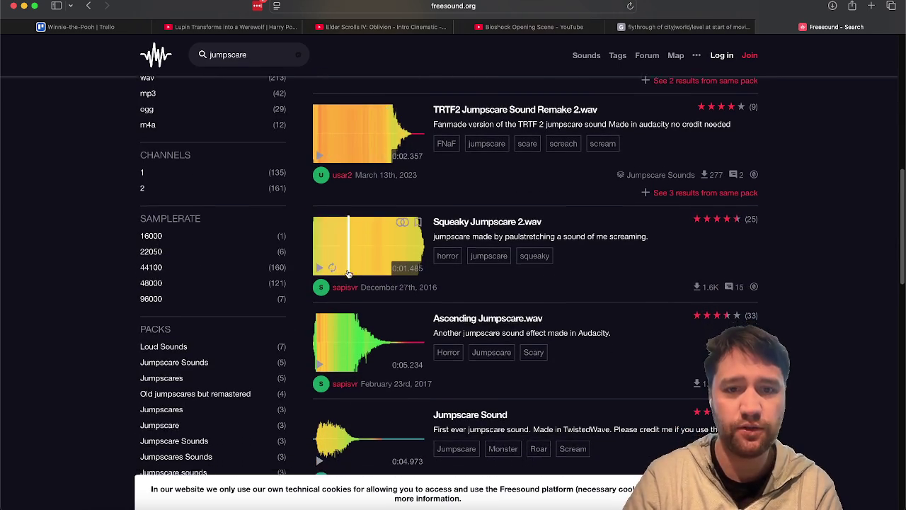
scroll(347, 244, "down", 2)
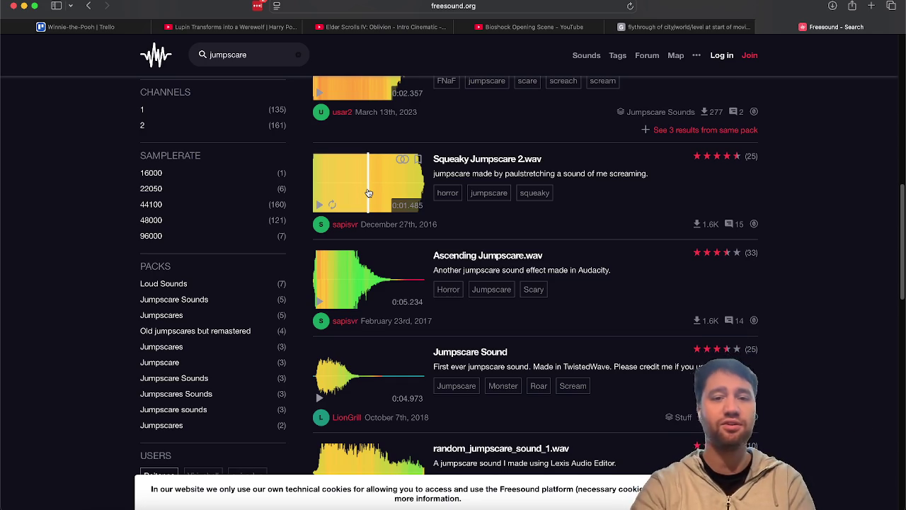
scroll(357, 320, "down", 2)
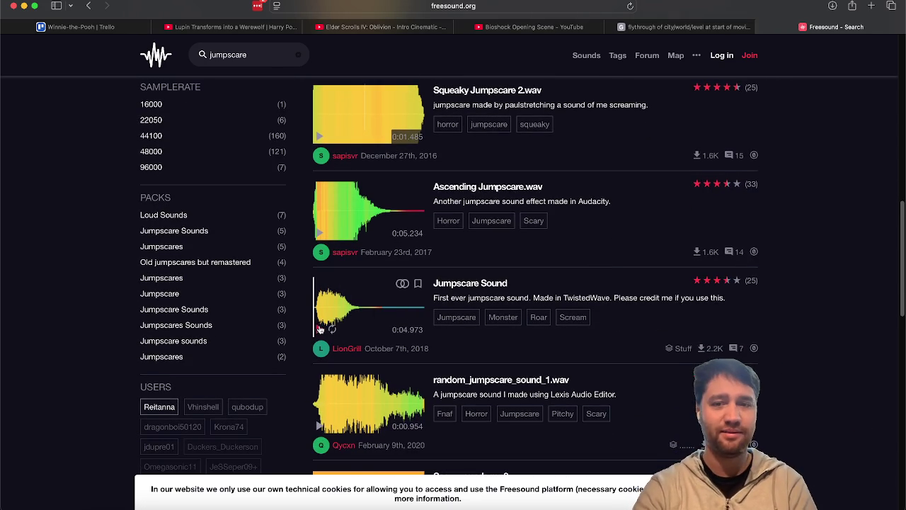
scroll(323, 329, "down", 12)
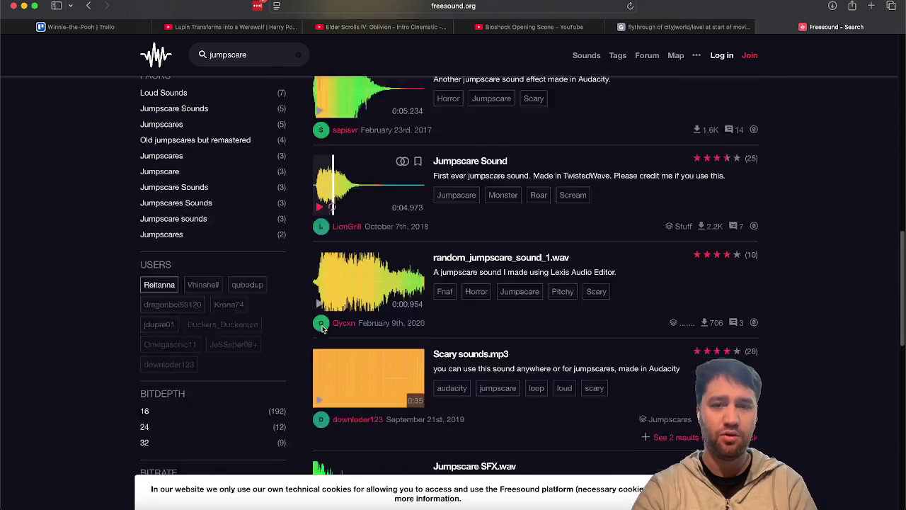
scroll(322, 329, "down", 2)
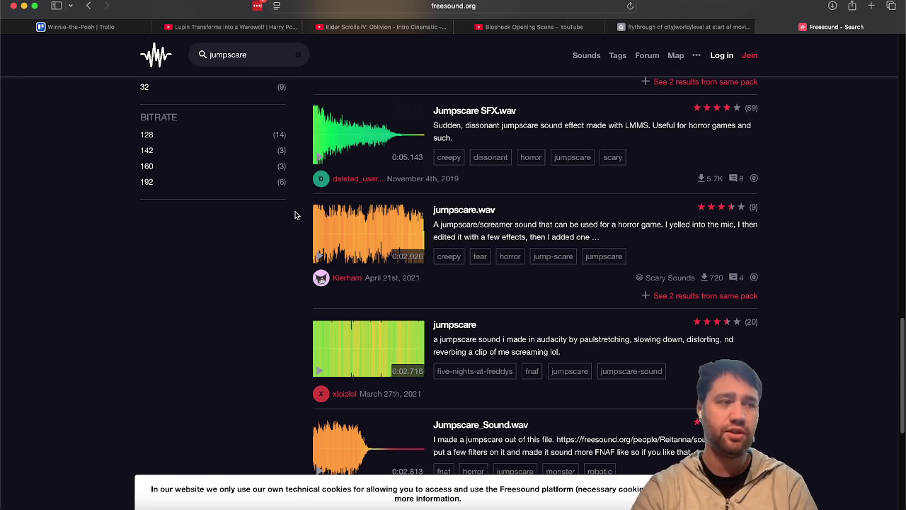
scroll(296, 216, "down", 3)
scroll(297, 213, "down", 4)
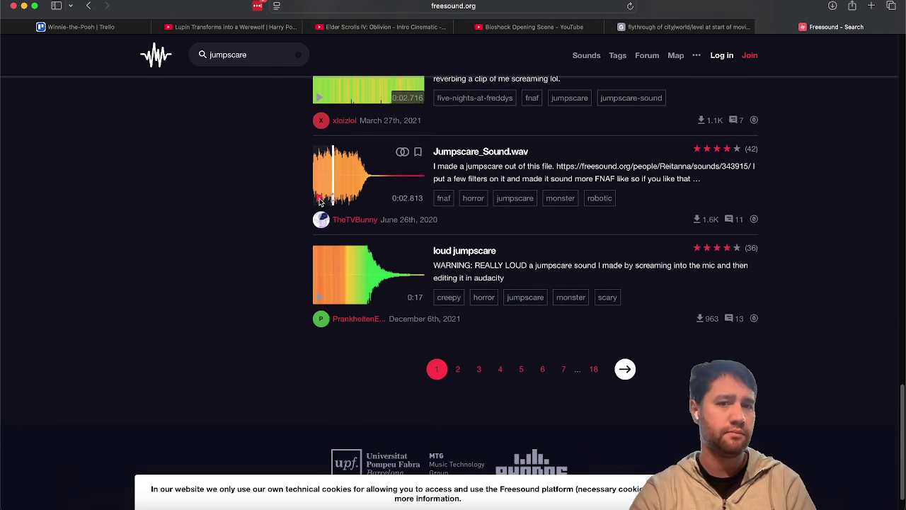
scroll(284, 205, "up", 8)
scroll(284, 205, "up", 11)
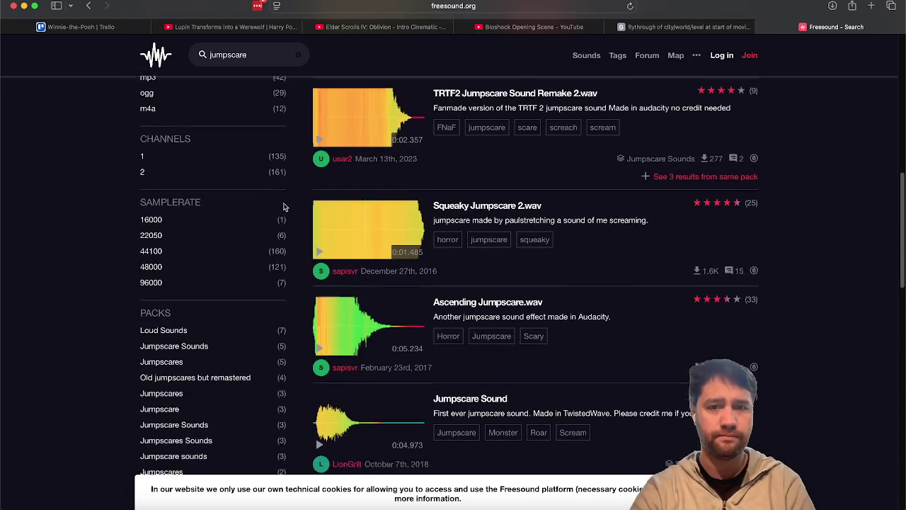
scroll(417, 202, "up", 8)
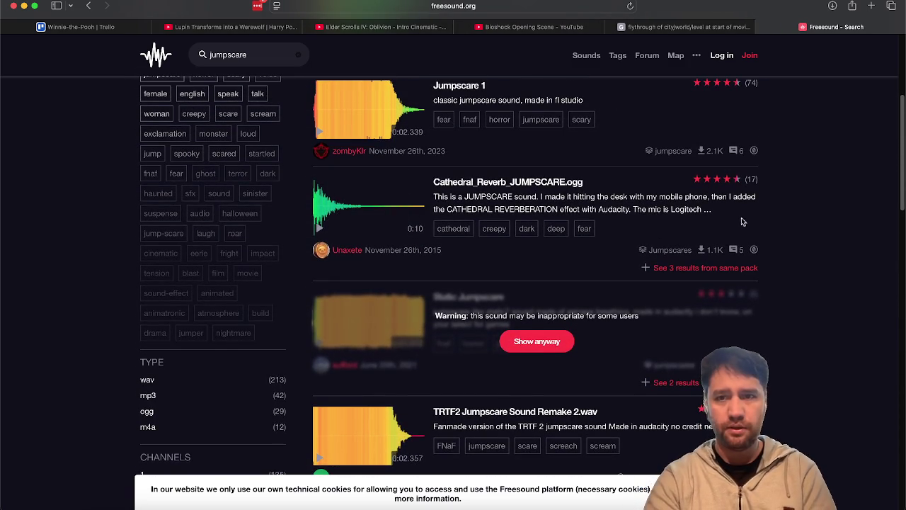
scroll(425, 189, "up", 6)
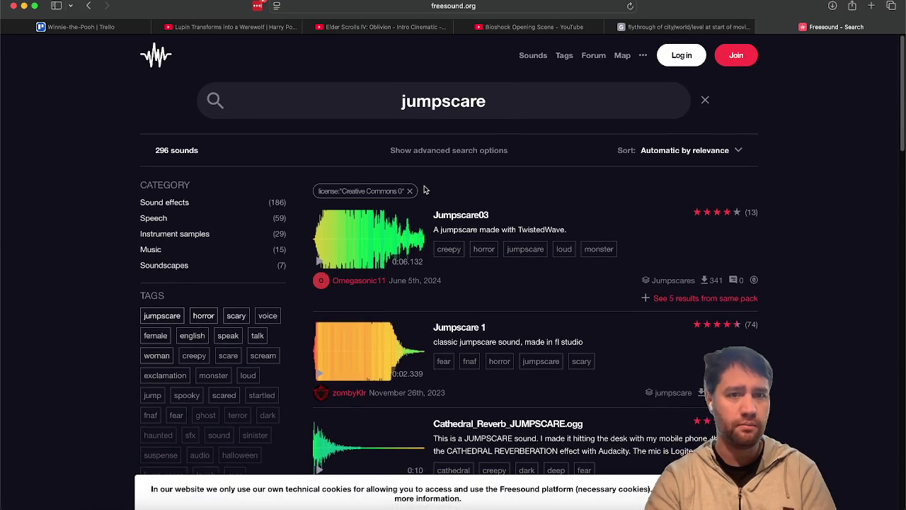
scroll(425, 189, "down", 8)
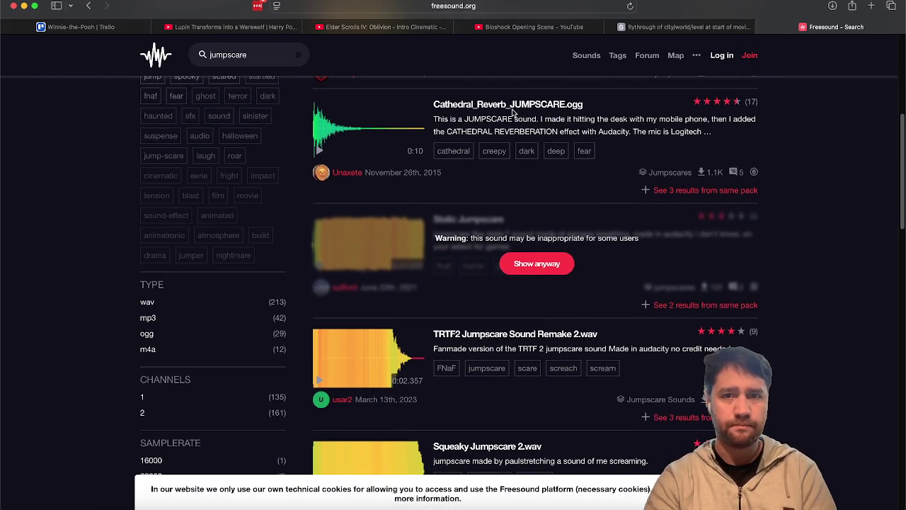
left_click(514, 111)
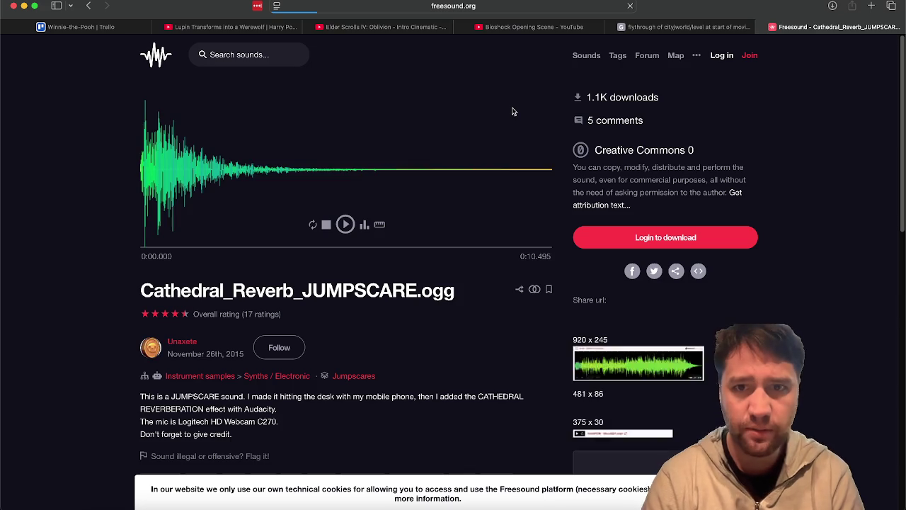
left_click_drag(809, 29, 443, 158)
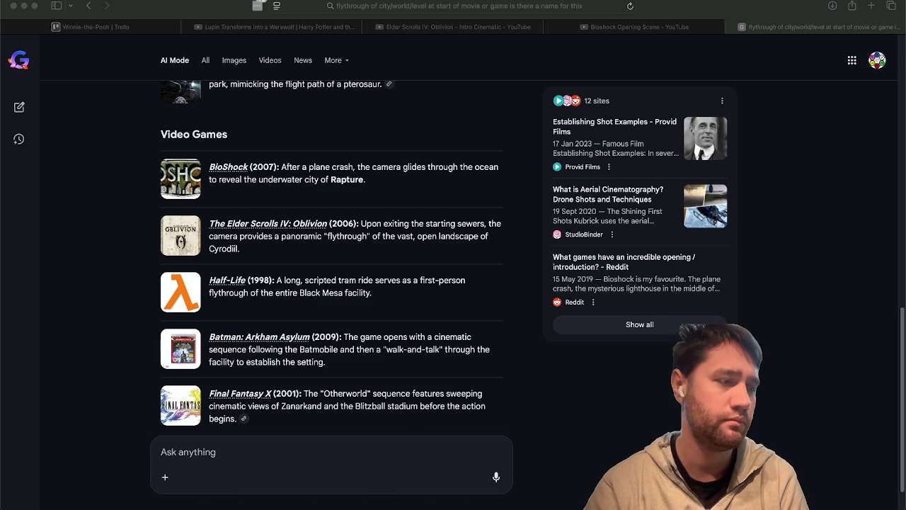
- Listen to the downloaded cathedral reverb .ogg from Downloads with Quick Look
key("super+Tab")
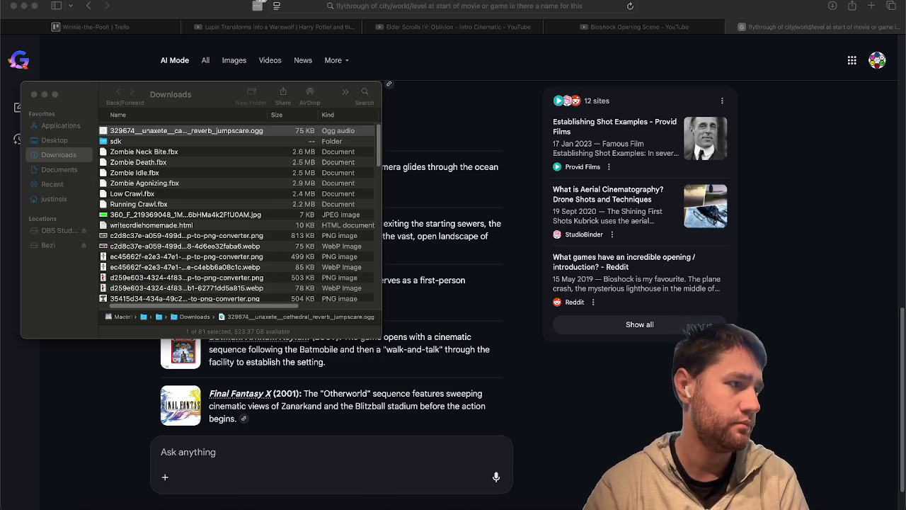
key("super+o")
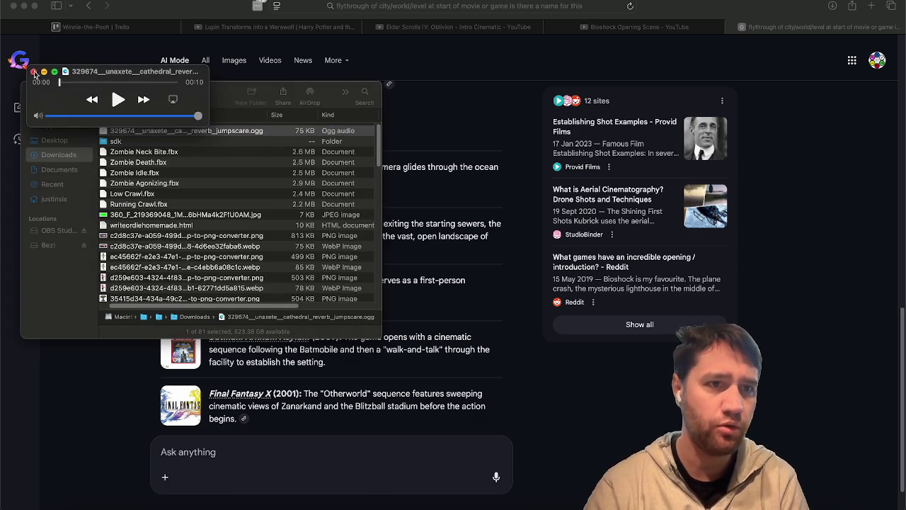
left_click(33, 73)
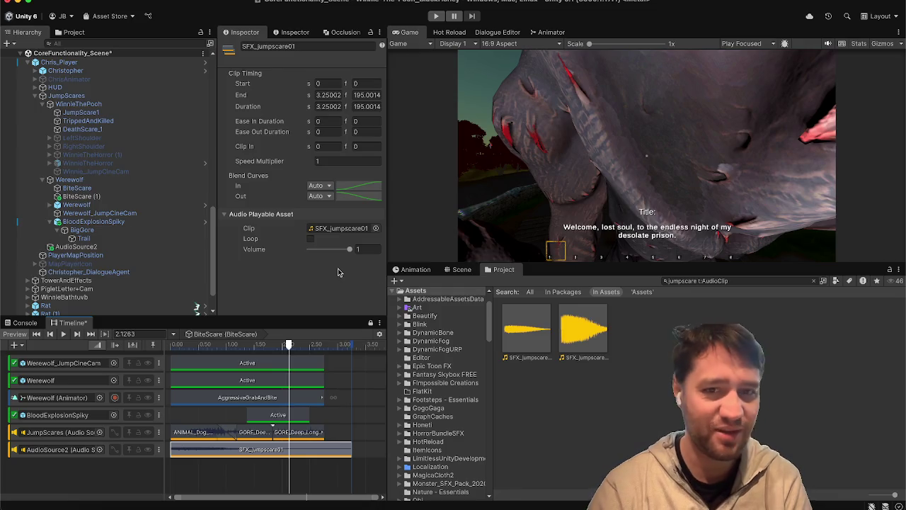
- Clear the Unity Project search and drag the .ogg into FixedMono&Stereo
double_click(342, 228)
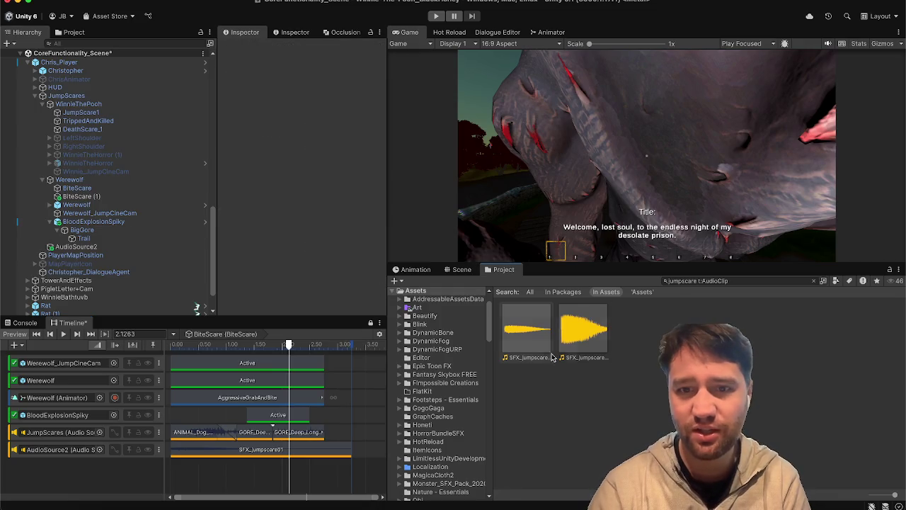
left_click(813, 280)
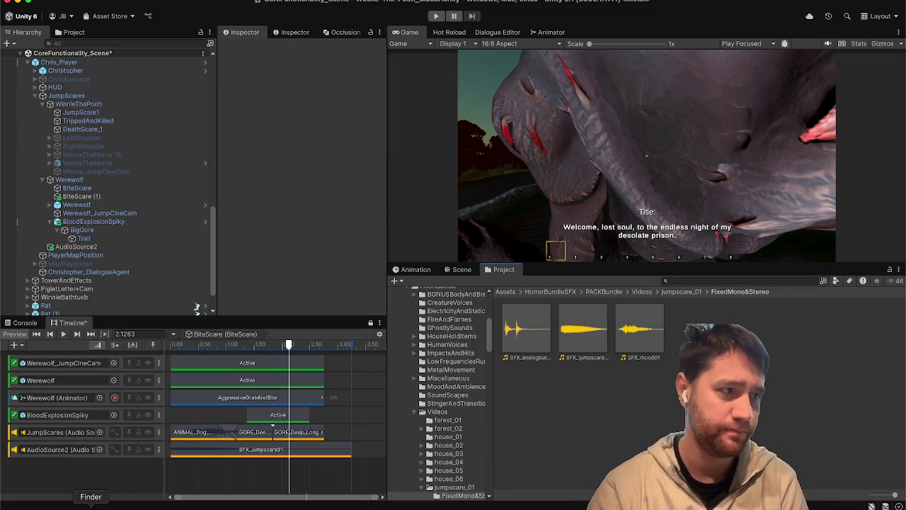
key("super+Tab")
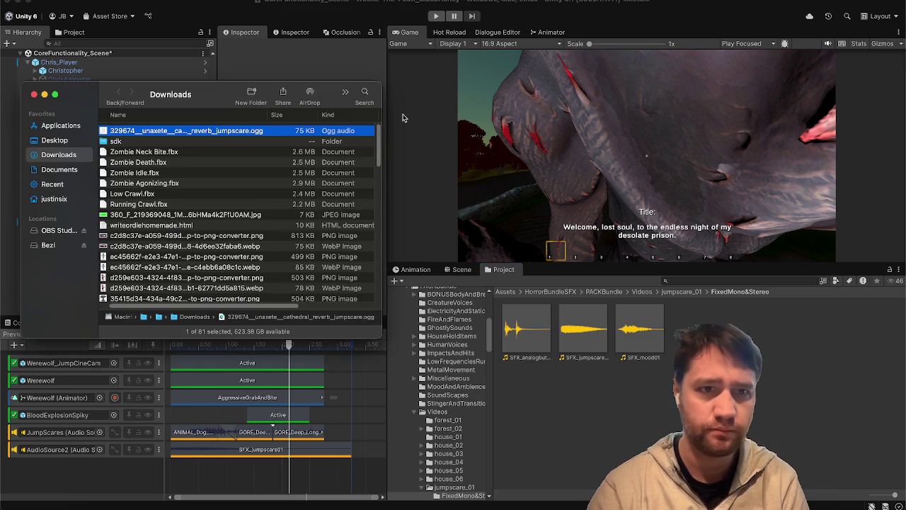
mouse_move(269, 135)
left_mouse_down()
mouse_move(528, 328)
mouse_move(527, 340)
left_mouse_up()
- Replace SFX_jumpscare01 on AudioSource2 with the cathedral reverb clip, starting at 0
left_click(515, 356)
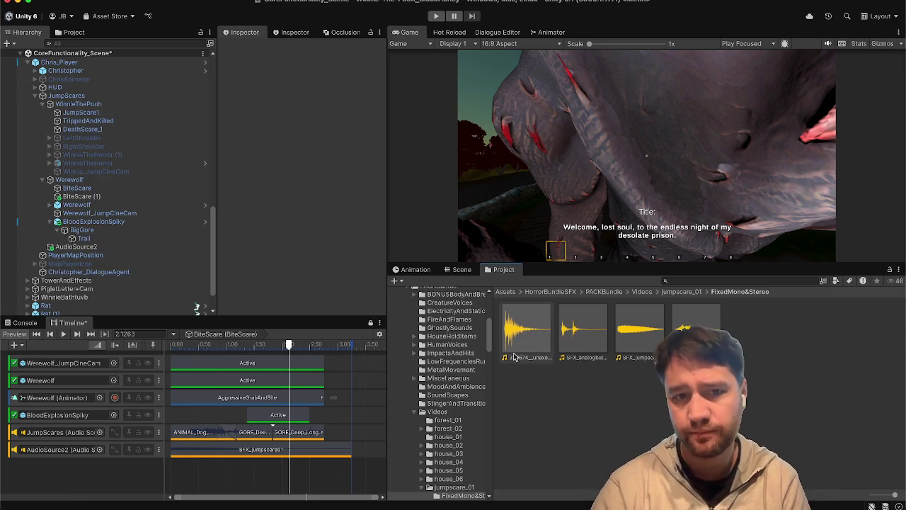
left_click(278, 452)
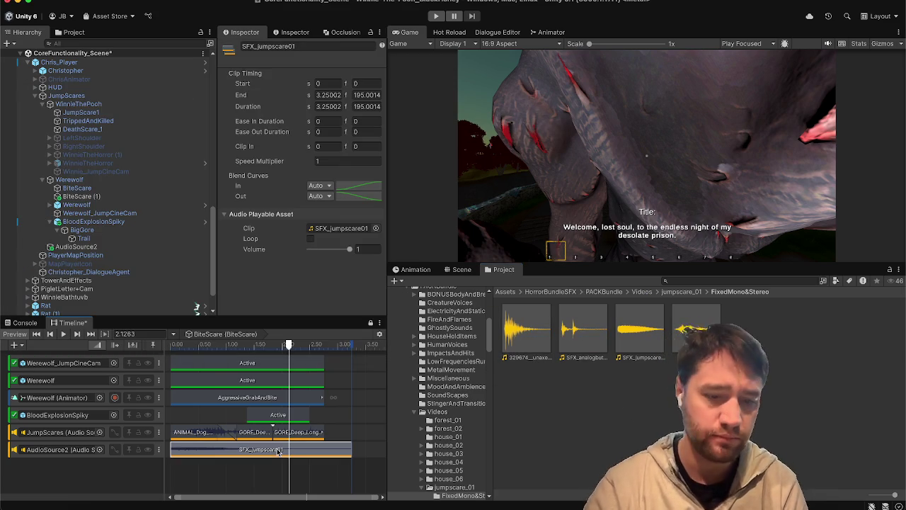
key("Delete")
left_click(528, 332)
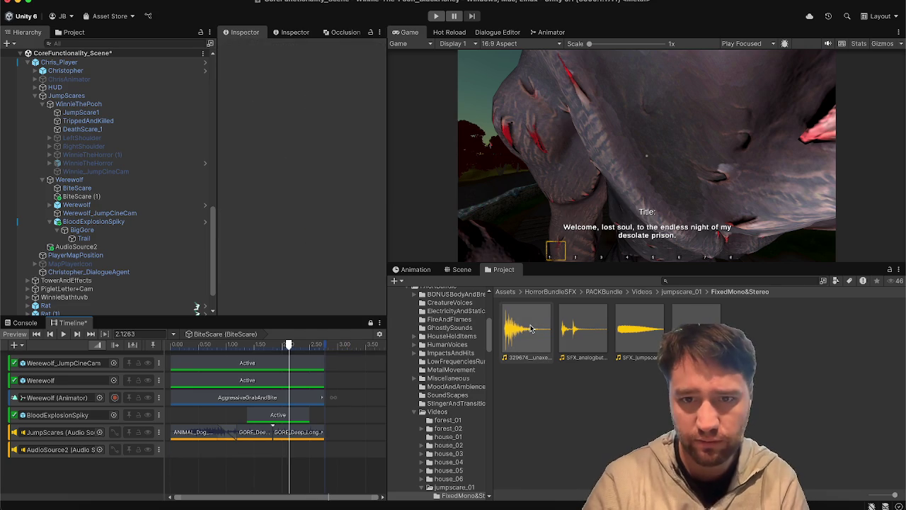
left_click_drag(528, 342, 293, 457)
left_click_drag(232, 498, 203, 498)
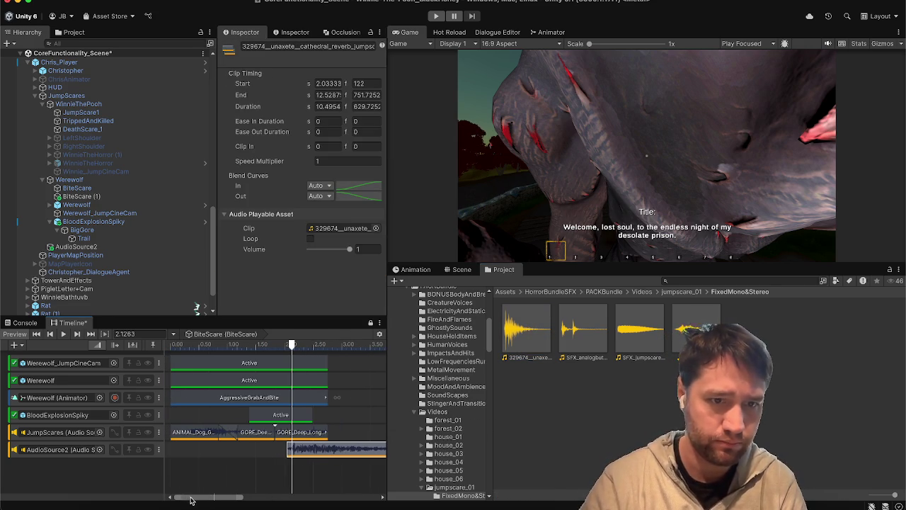
left_click_drag(306, 456, 189, 456)
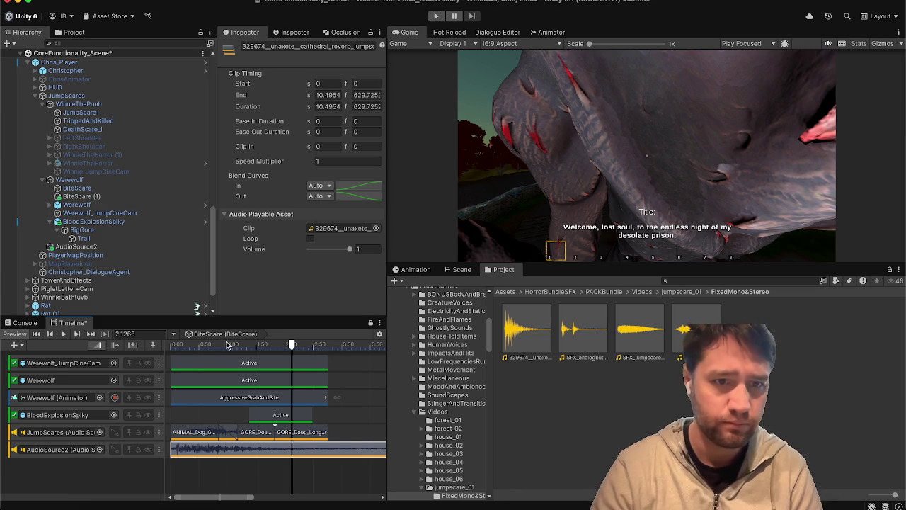
- Play the BiteScare timeline from the start to preview the new scare sound
left_click(172, 345)
left_click(63, 334)
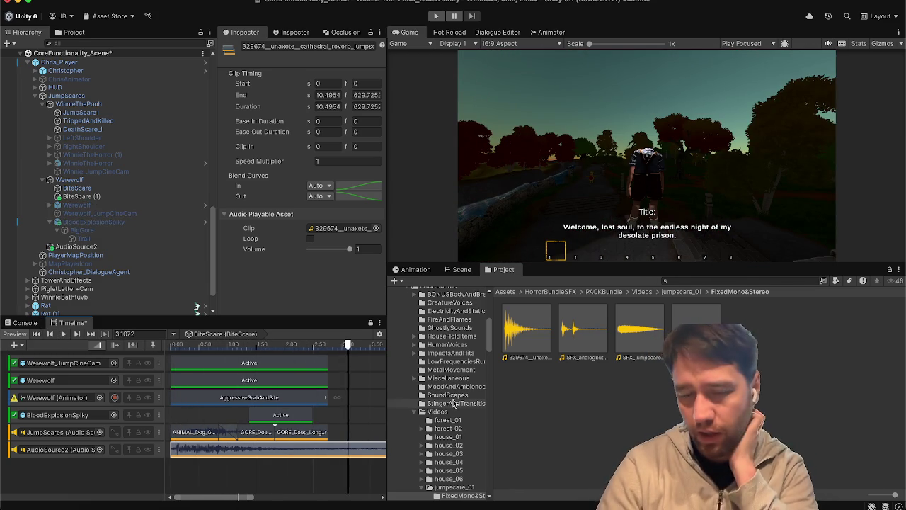
left_click(591, 425)
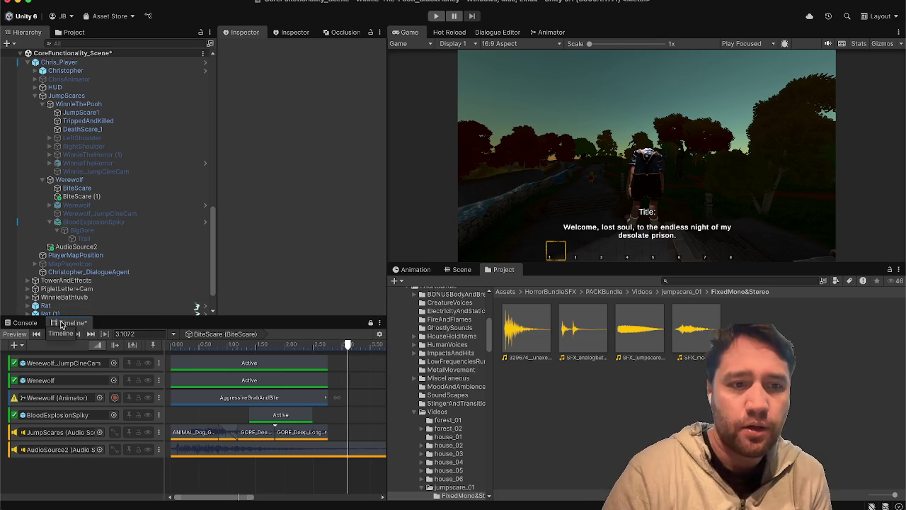
- Save the scene with Ctrl+S, then switch to the web browser
key("ctrl+s")
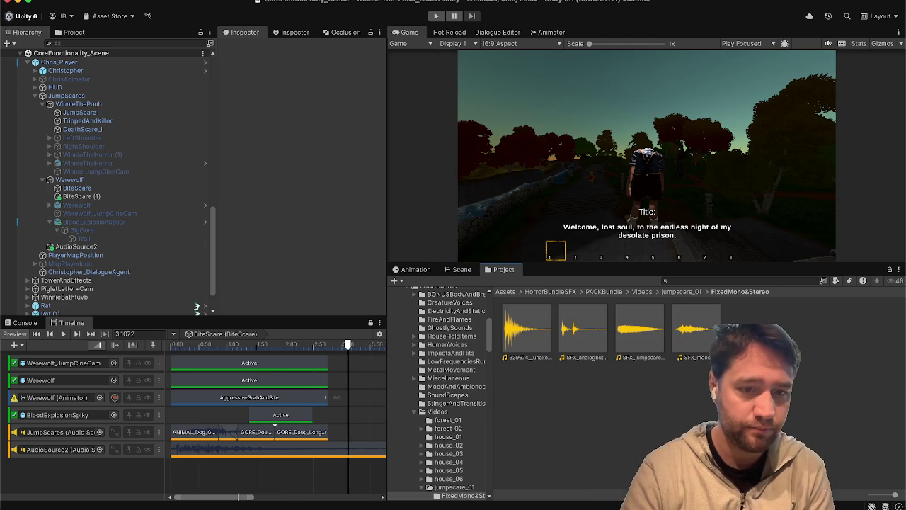
left_click(127, 503)
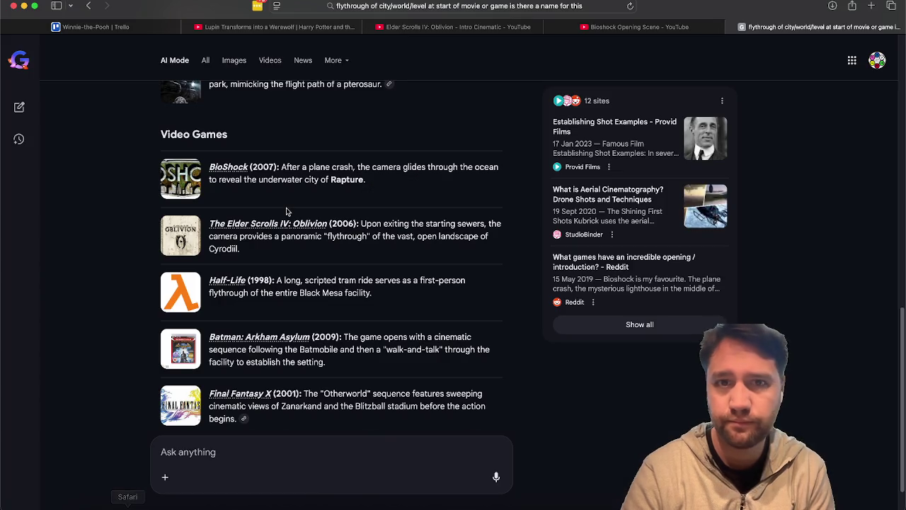
- Go to the Oblivion intro cinematic, then to the YouTube Shorts feed
scroll(423, 194, "up", 10)
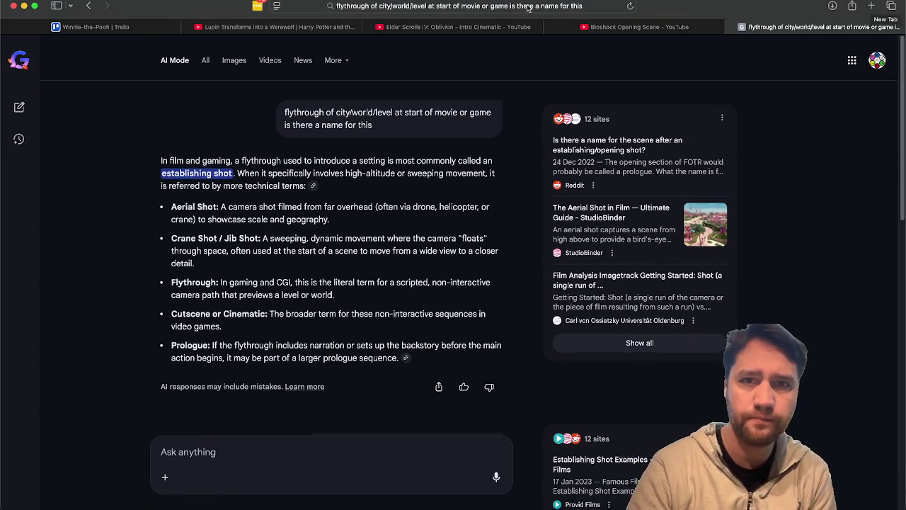
left_click(432, 27)
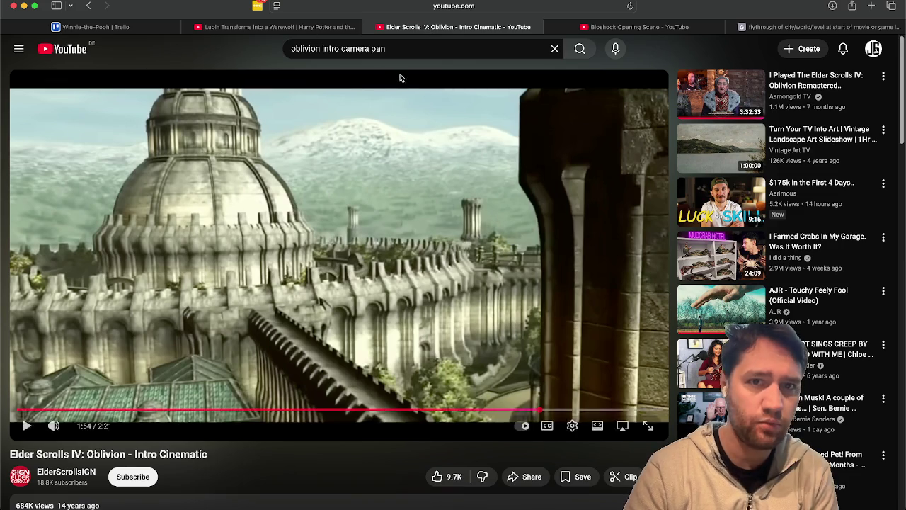
left_click(18, 48)
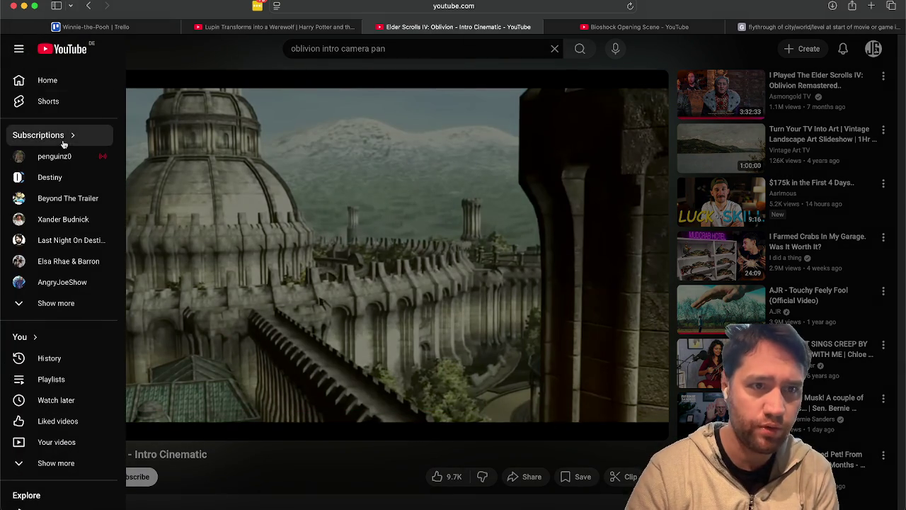
left_click(67, 103)
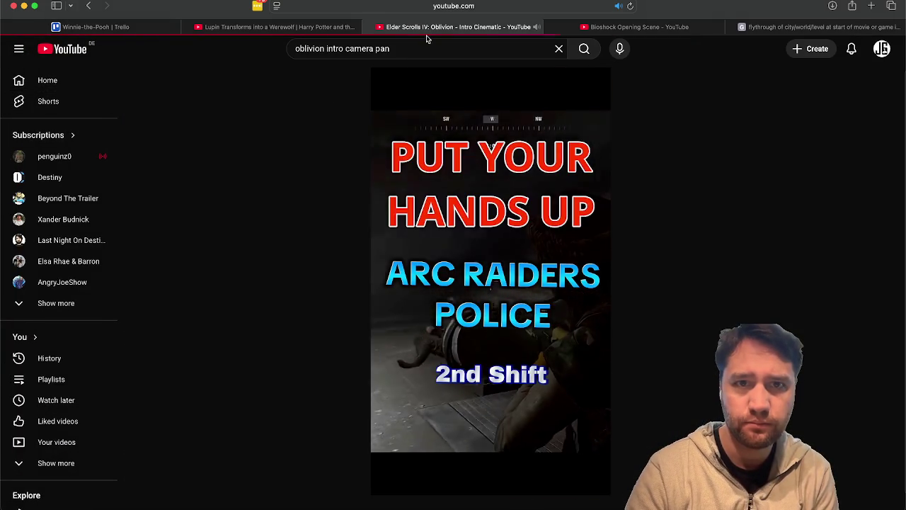
- Pause the playing short and search YouTube for 'I made a game'
left_click(418, 48)
left_click_drag(418, 48, 209, 43)
type("g")
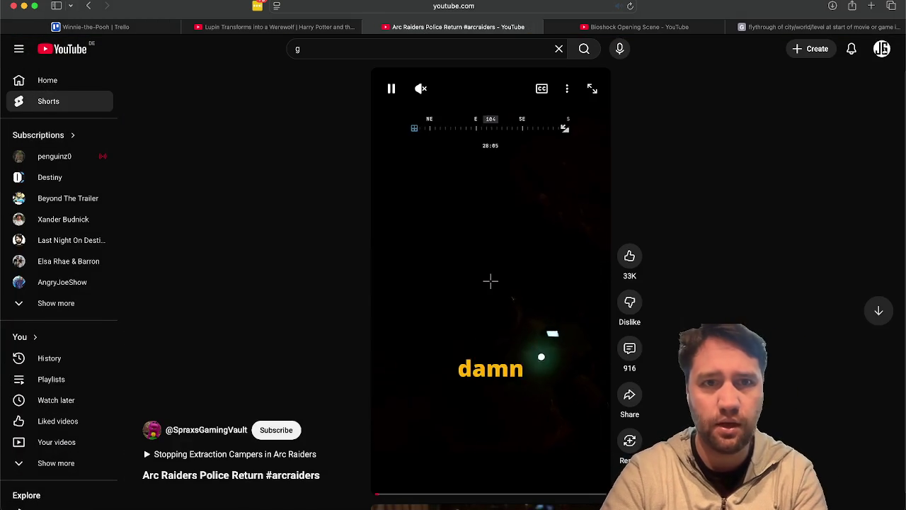
left_click(476, 179)
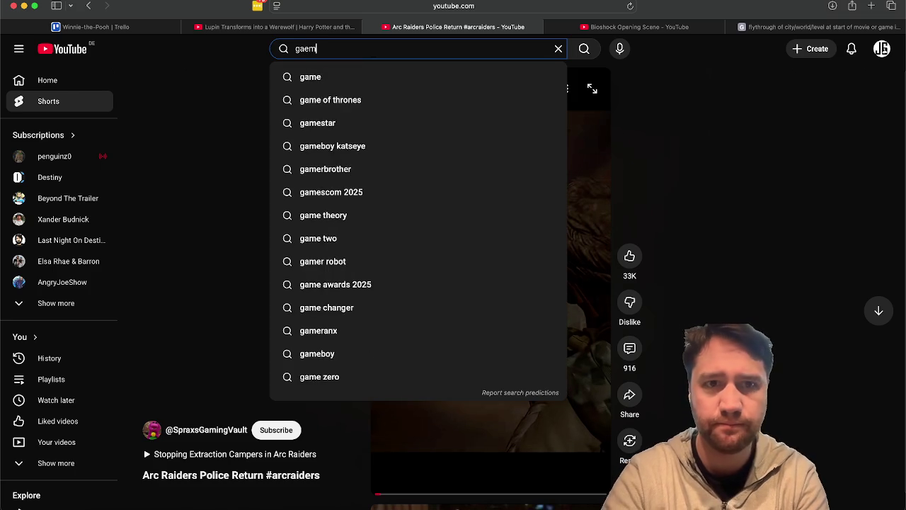
key("BackSpace")
key("BackSpace")
type("I made ")
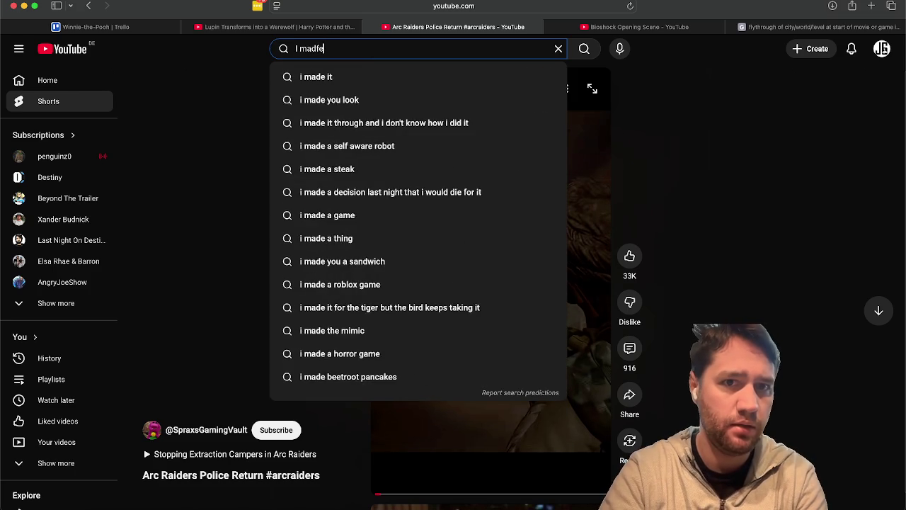
type("a game")
key("Return")
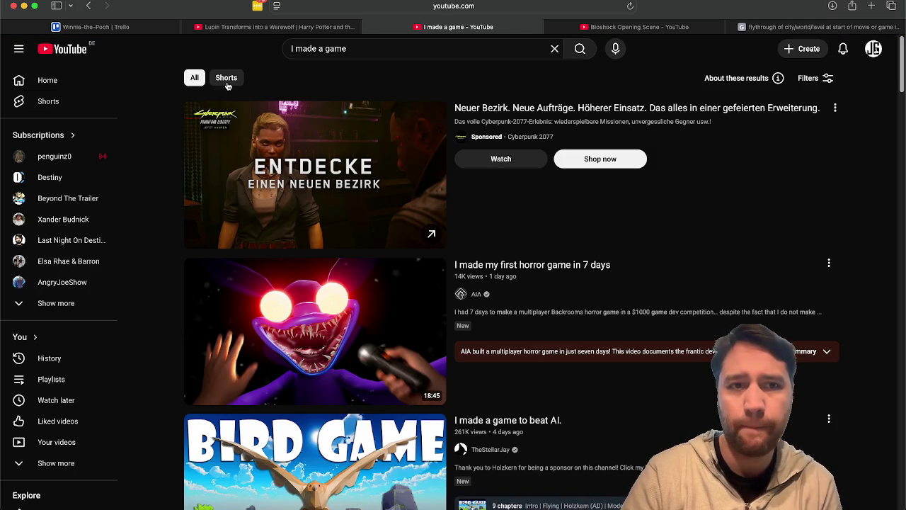
- Filter the results to Shorts uploaded this year
left_click(226, 81)
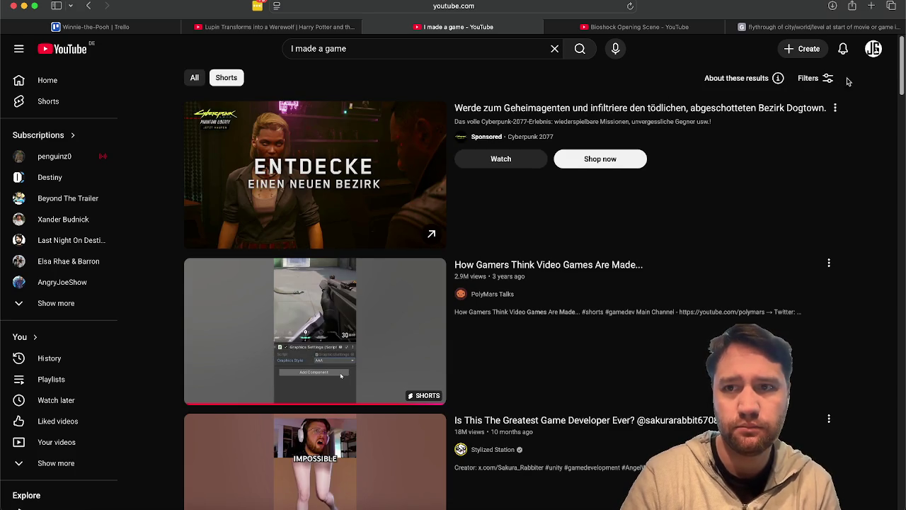
left_click(823, 78)
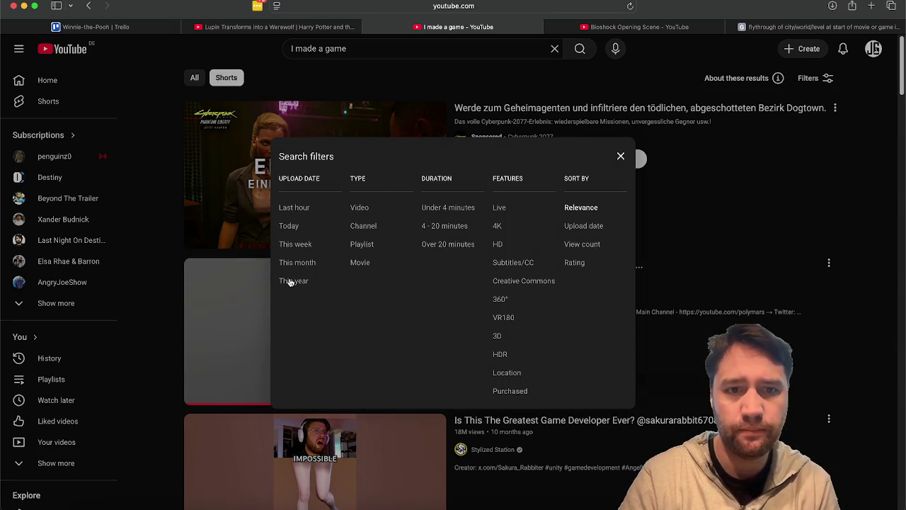
left_click(292, 282)
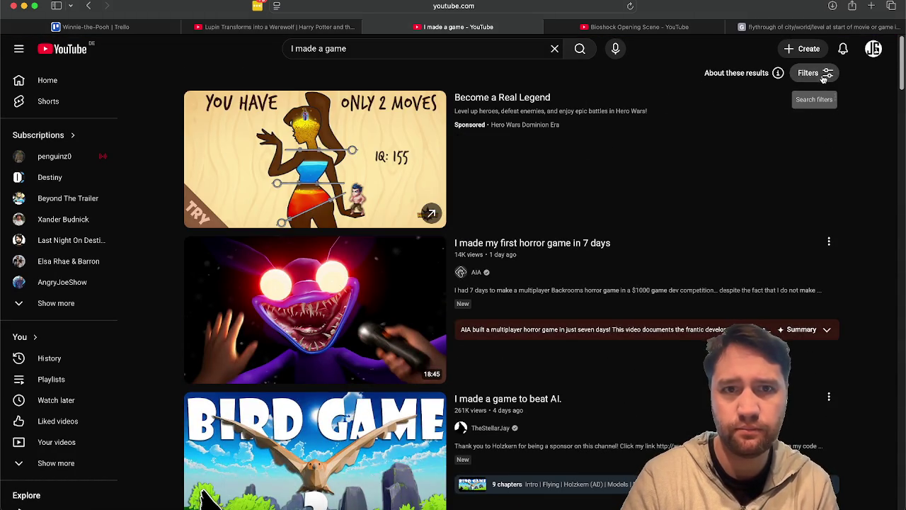
left_click(821, 74)
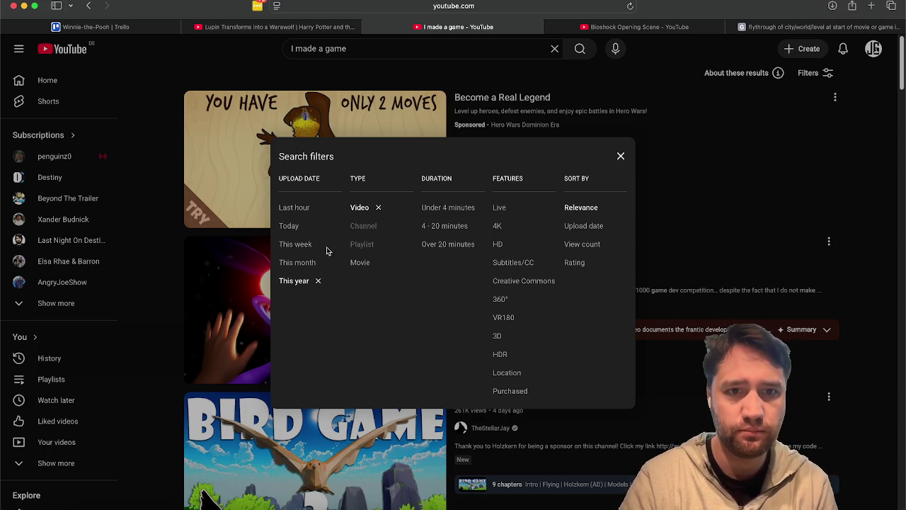
left_click(379, 208)
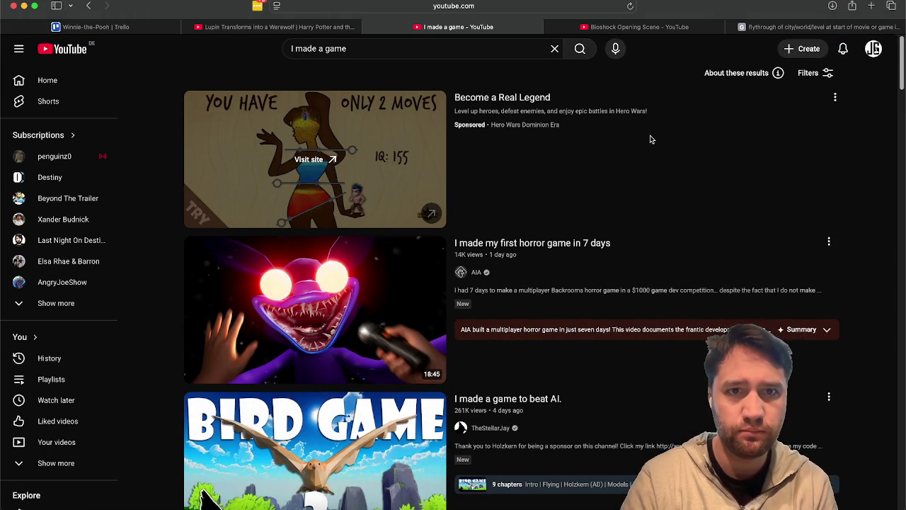
- Expand the Shorts row and play 'Indie Dev Made A $2 Million Game In Just 3 Weeks'
scroll(864, 174, "down", 7)
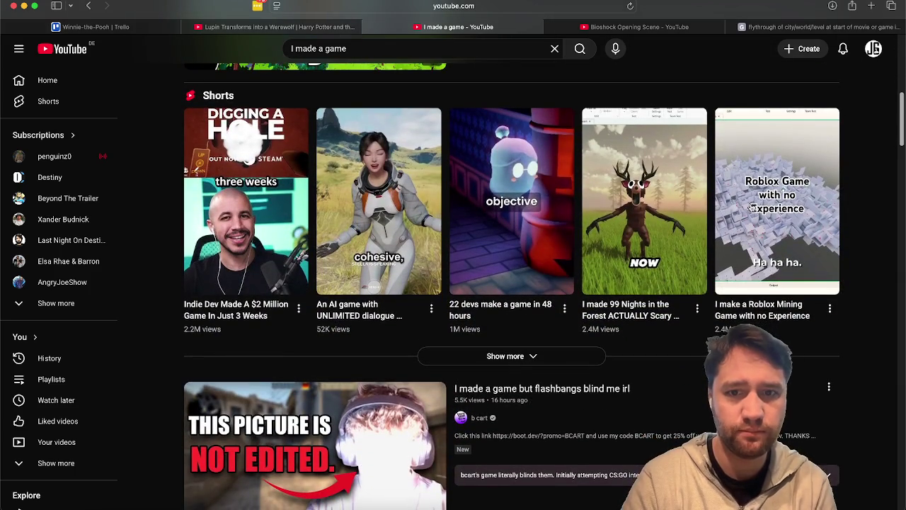
left_click(479, 360)
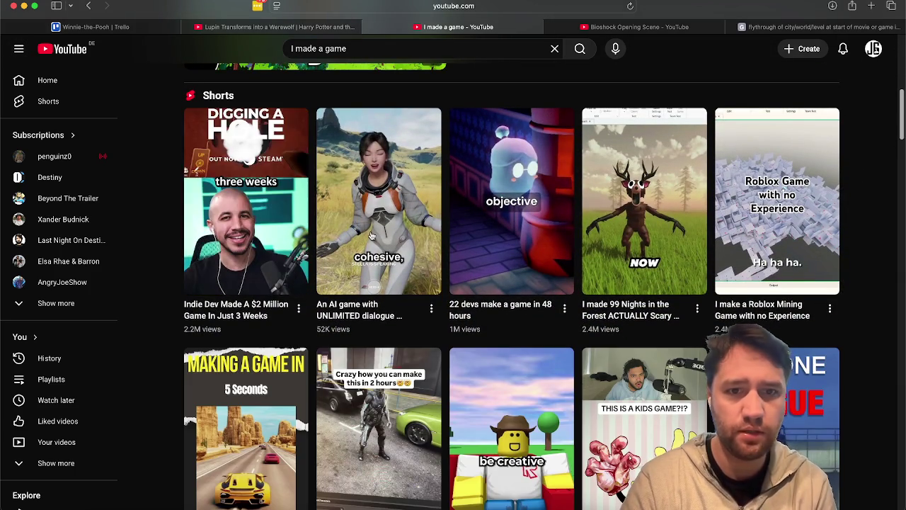
left_click(248, 234)
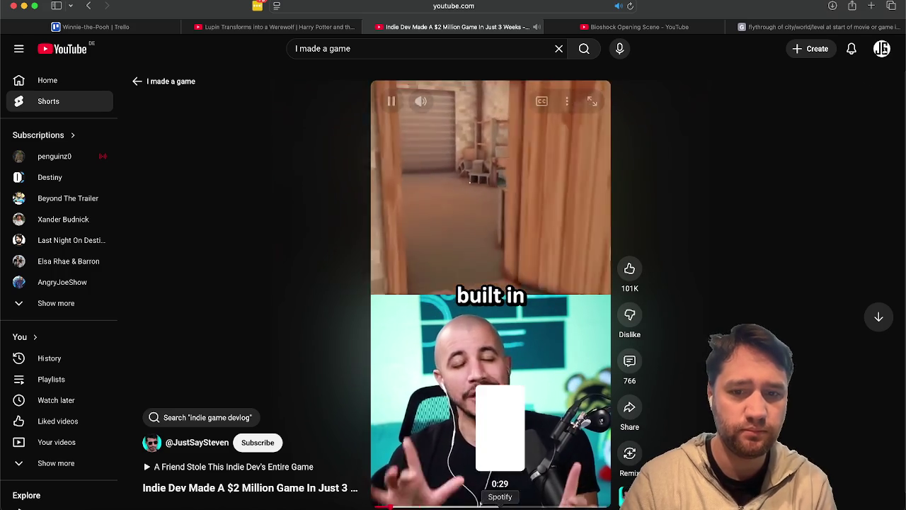
- Check Spotify, return to the short, lower the volume and pause it
key("super+Tab")
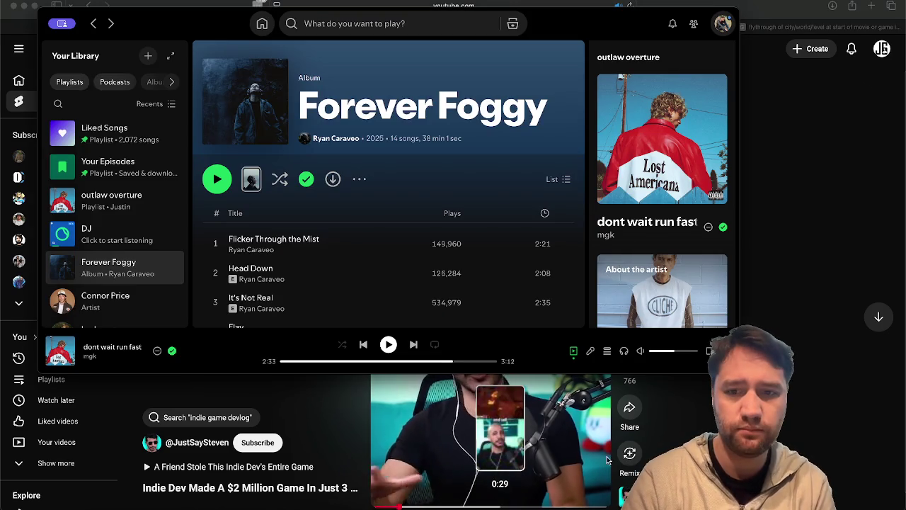
key("super+Tab")
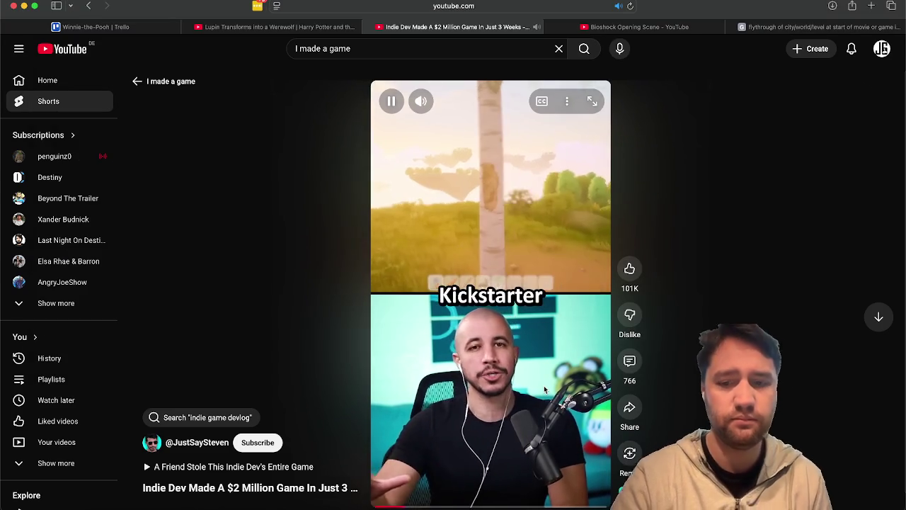
key("XF86AudioLowerVolume")
key("space")
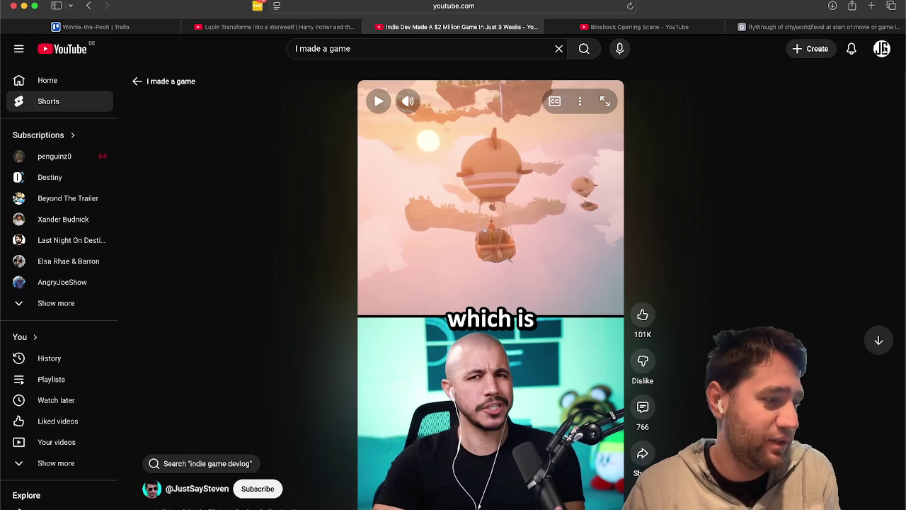
key("super+Tab")
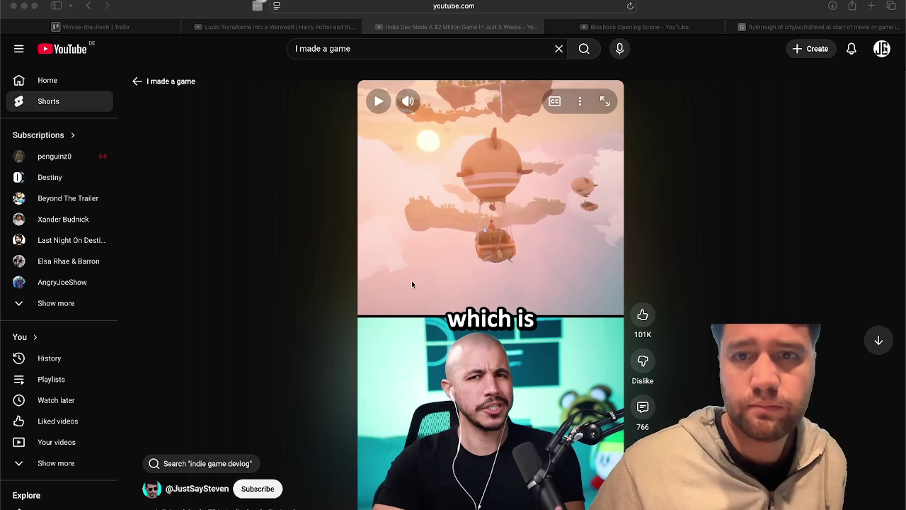
- Read the Whispers from the Star Short's comments, pause it, and open a new tab
scroll(436, 276, "down", 3)
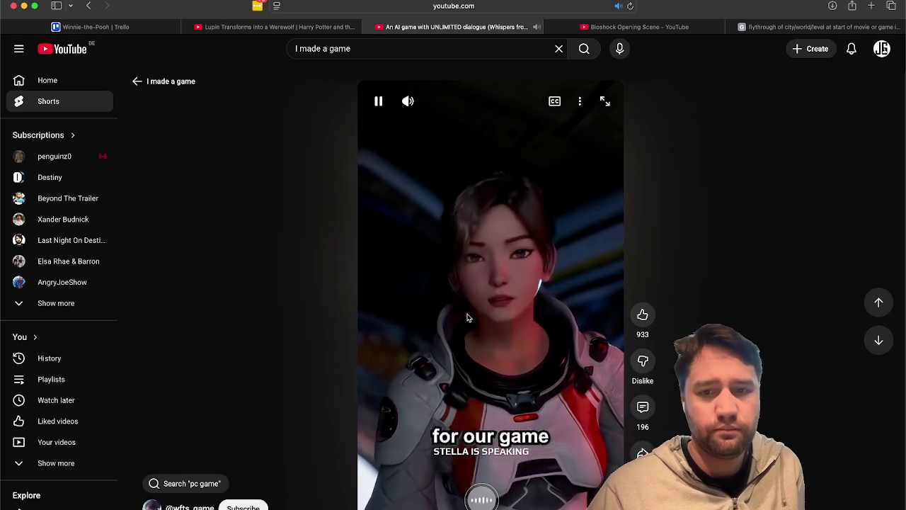
left_click(620, 342)
left_click(643, 406)
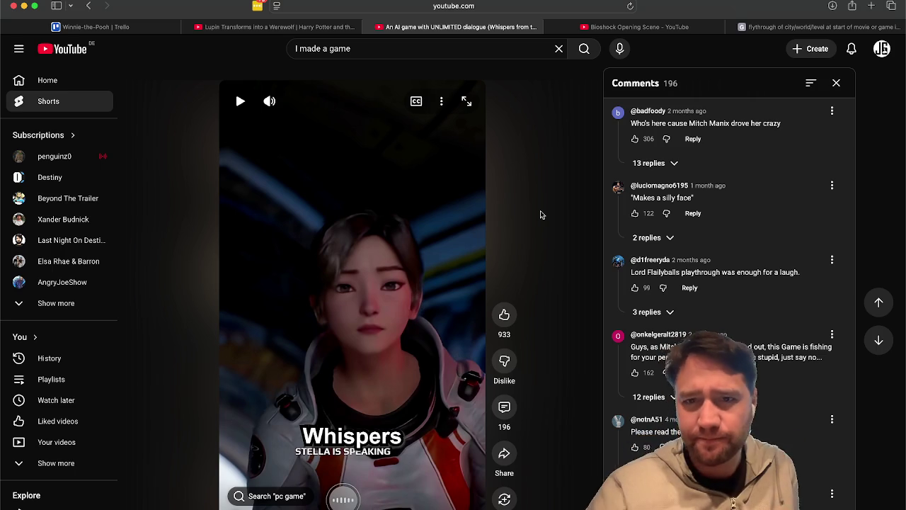
scroll(683, 296, "down", 5)
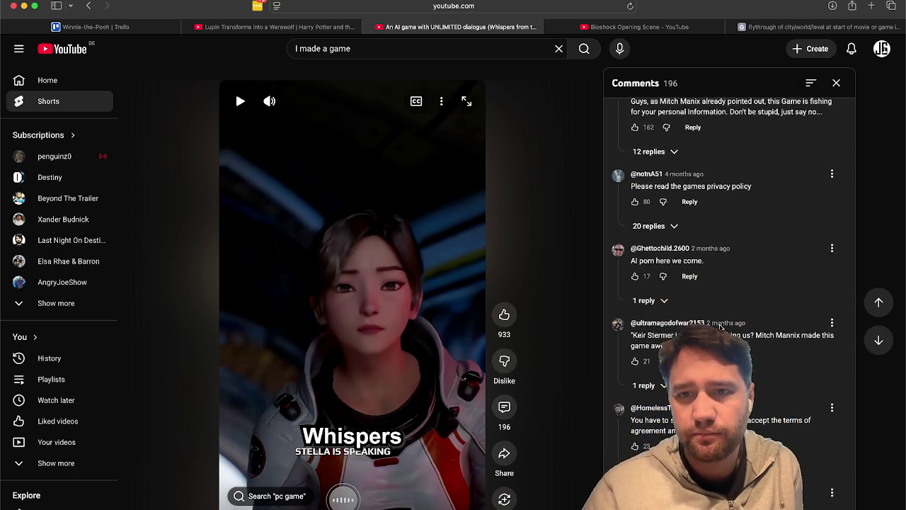
left_click(407, 244)
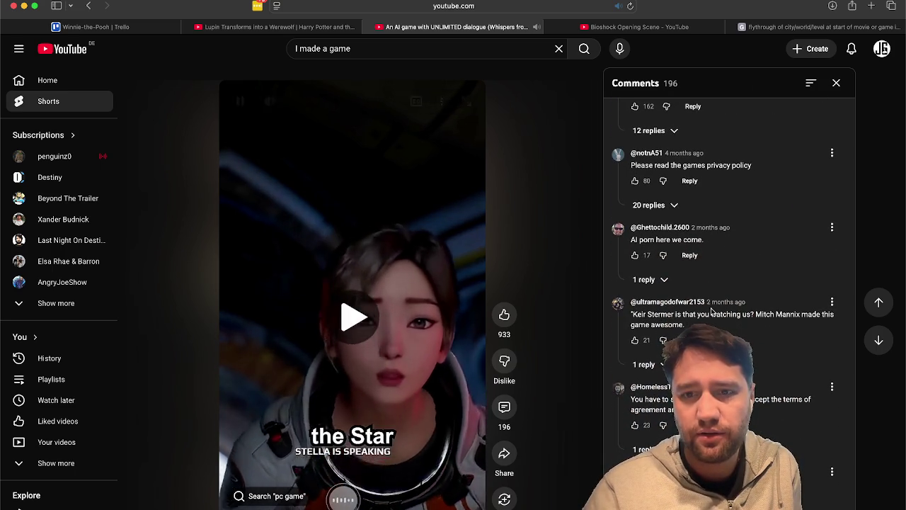
scroll(713, 312, "down", 5)
scroll(713, 311, "down", 10)
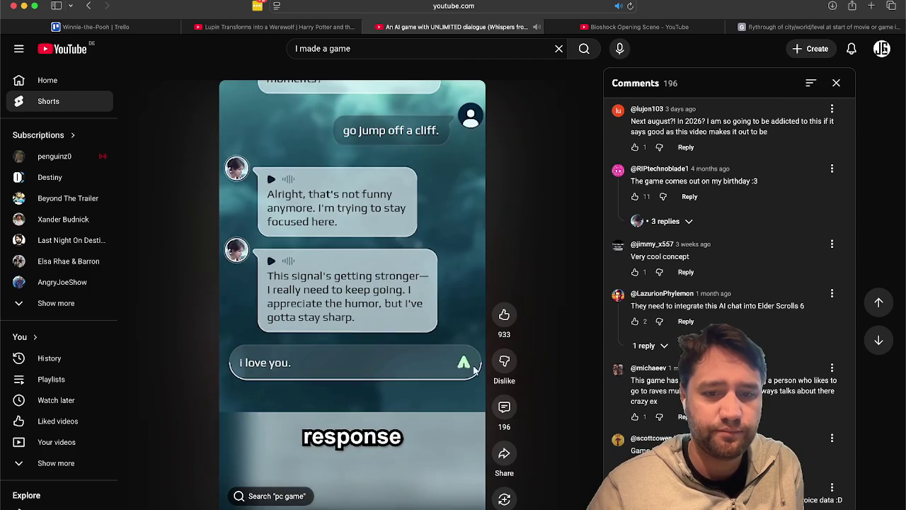
left_click(388, 421)
key("super+t")
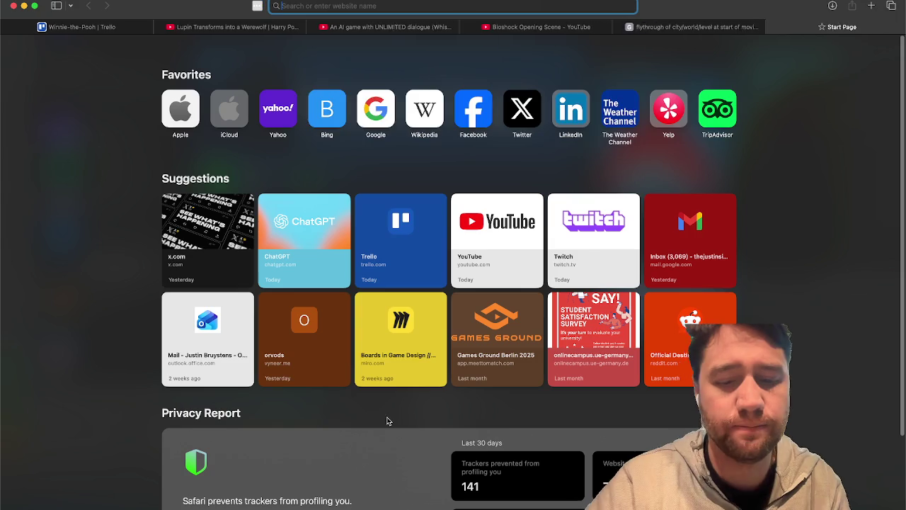
- Search Google for 'whispers from the star steam' and go back to the regular results
type("whispers from s")
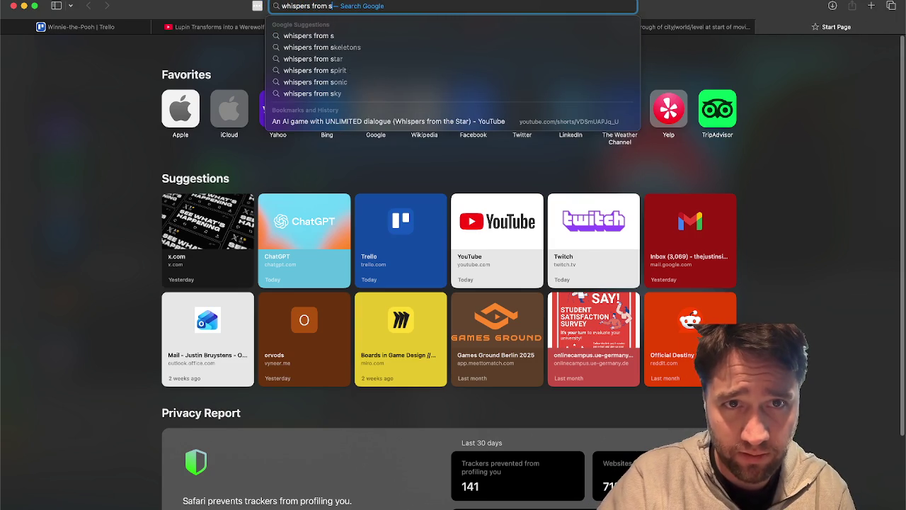
type("tar steam")
key("Return")
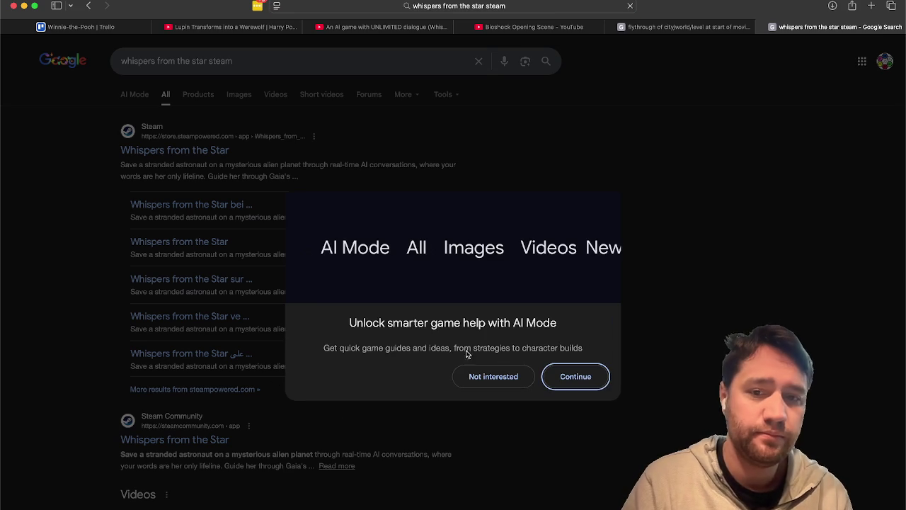
left_click(574, 377)
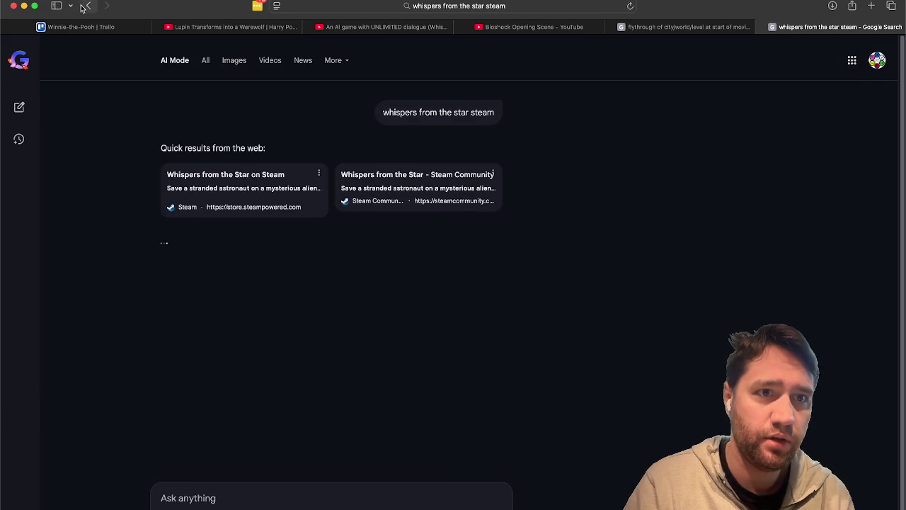
left_click(84, 6)
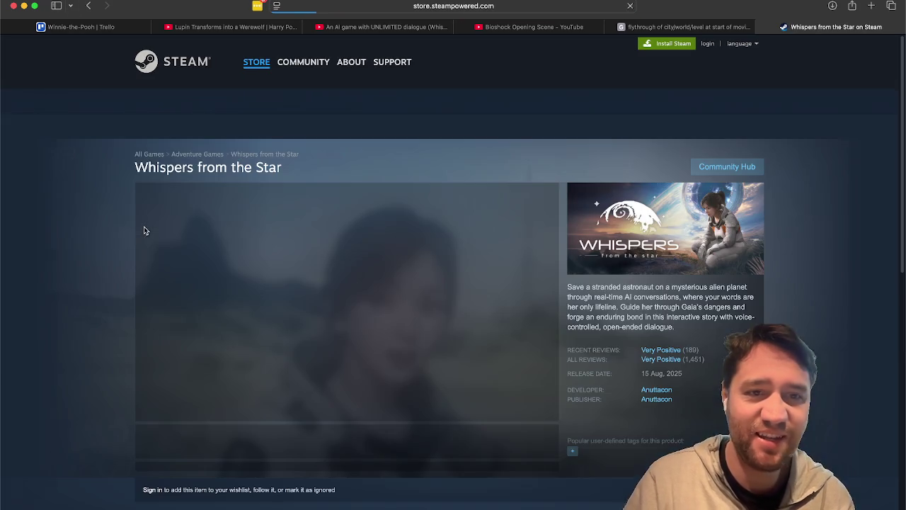
- Browse the Whispers from the Star screenshots and reviews, then return to the Bioshock Opening Scene tab
scroll(415, 304, "down", 3)
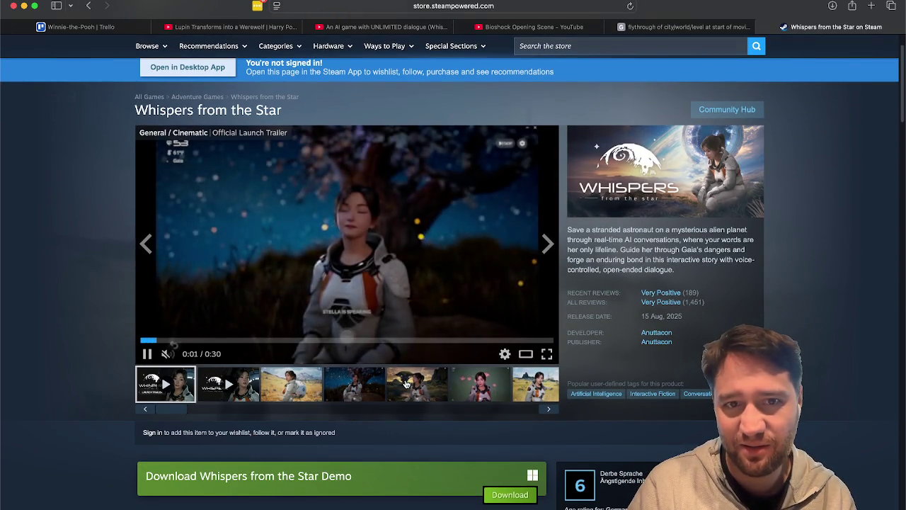
left_click(407, 383)
left_click(474, 383)
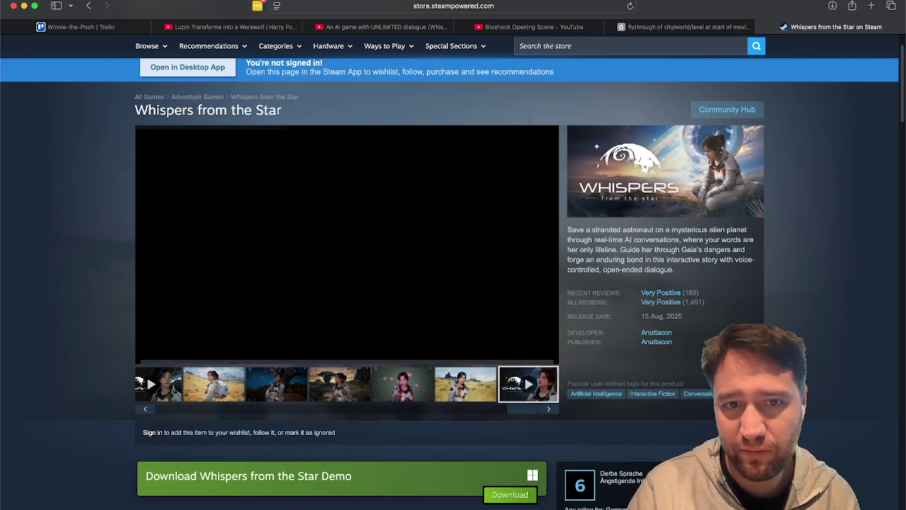
left_click(291, 383)
scroll(619, 247, "down", 5)
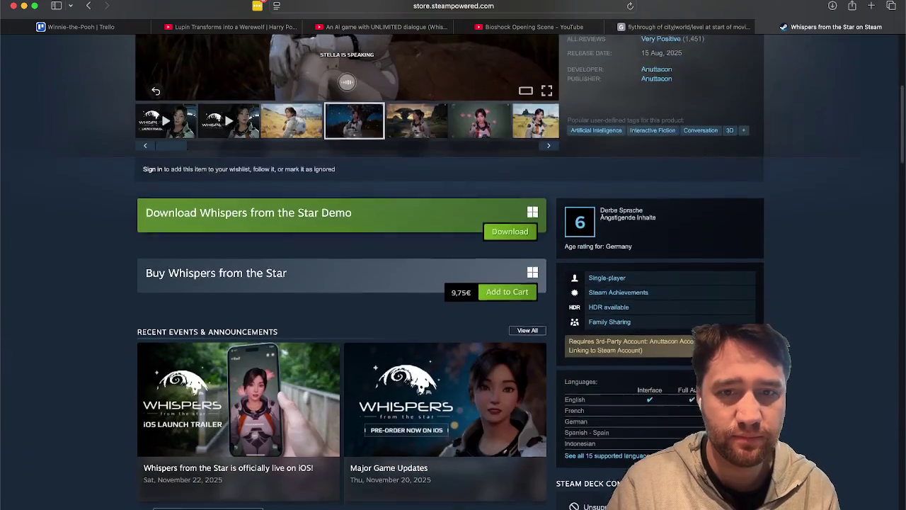
scroll(117, 238, "down", 20)
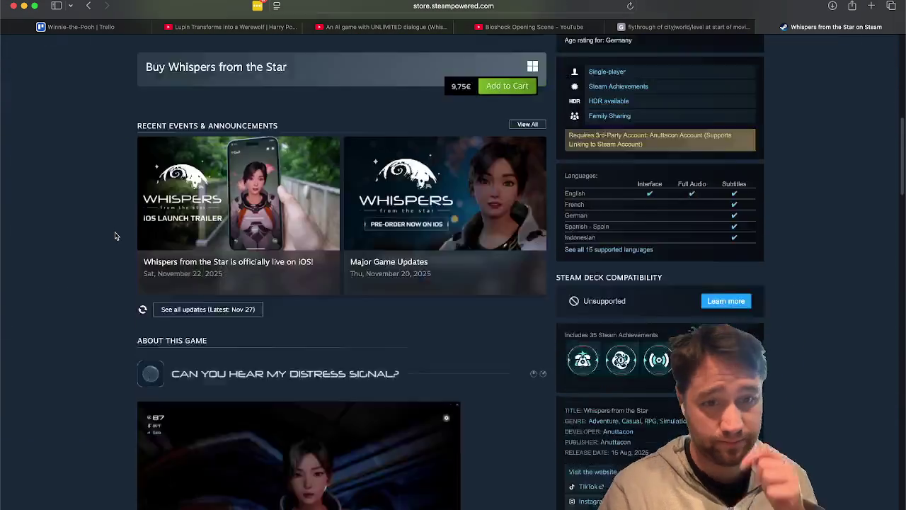
scroll(114, 236, "up", 20)
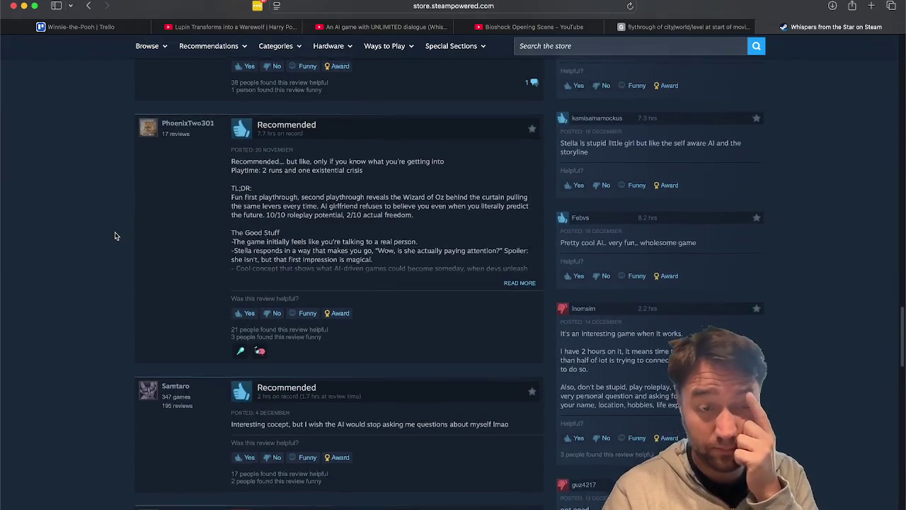
scroll(115, 236, "up", 2)
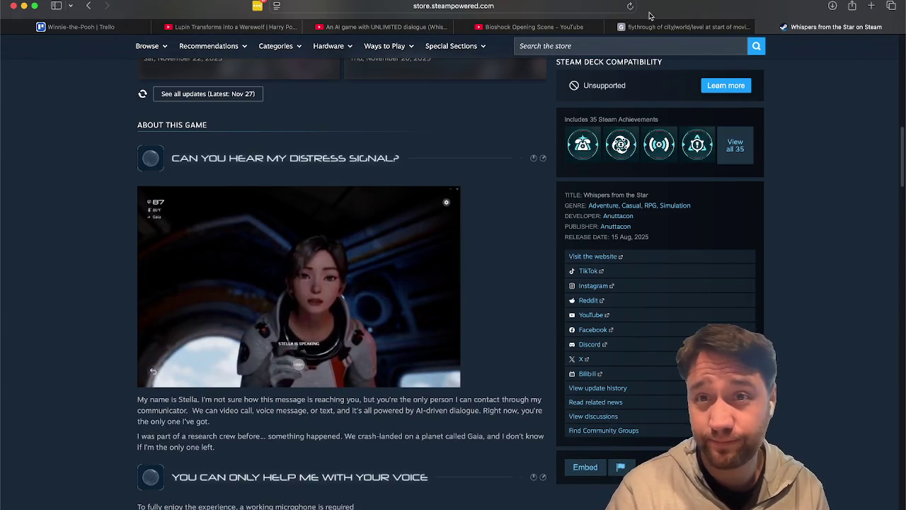
left_click(683, 27)
left_click(481, 28)
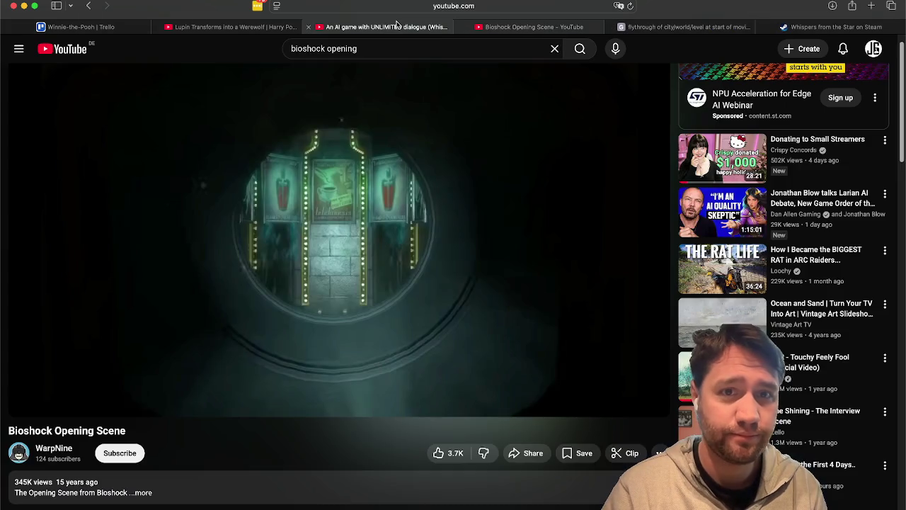
- Return to the AI dialogue game Short, raise the volume, pause it and resume playback
left_click(397, 27)
scroll(352, 167, "down", 2)
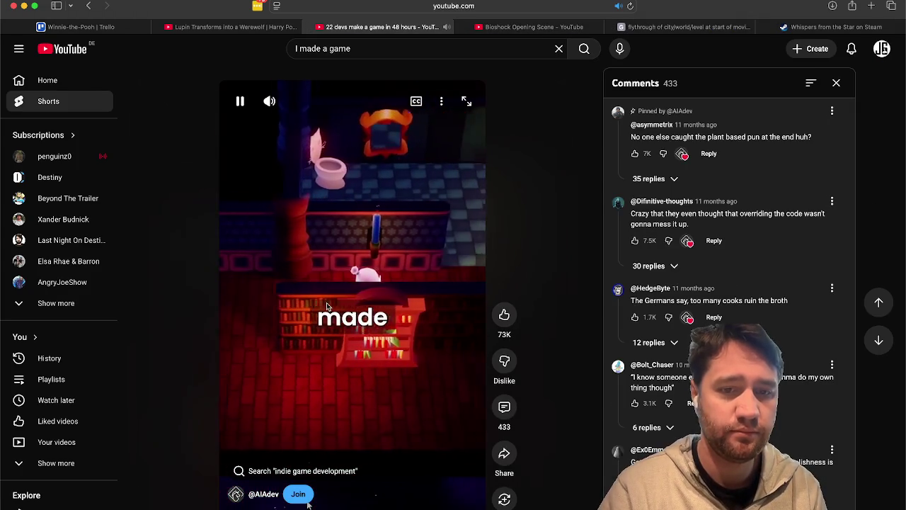
key("XF86AudioRaiseVolume")
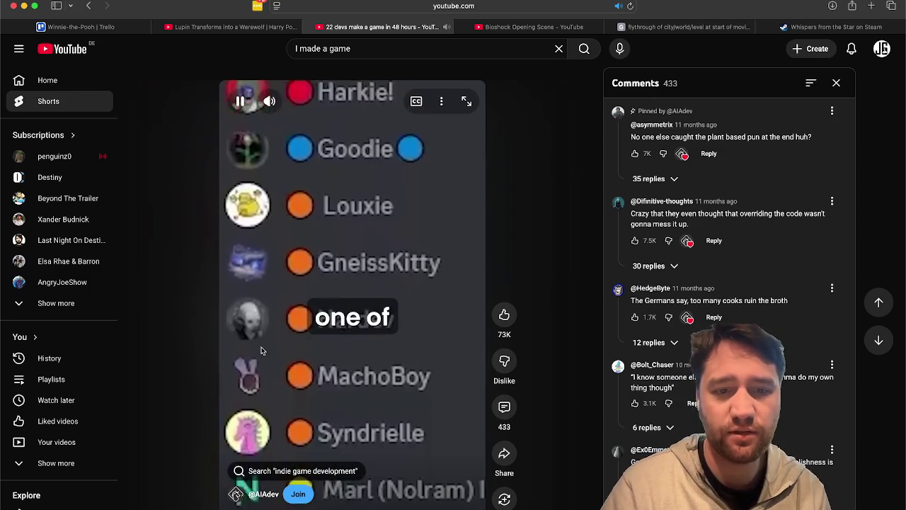
key("space")
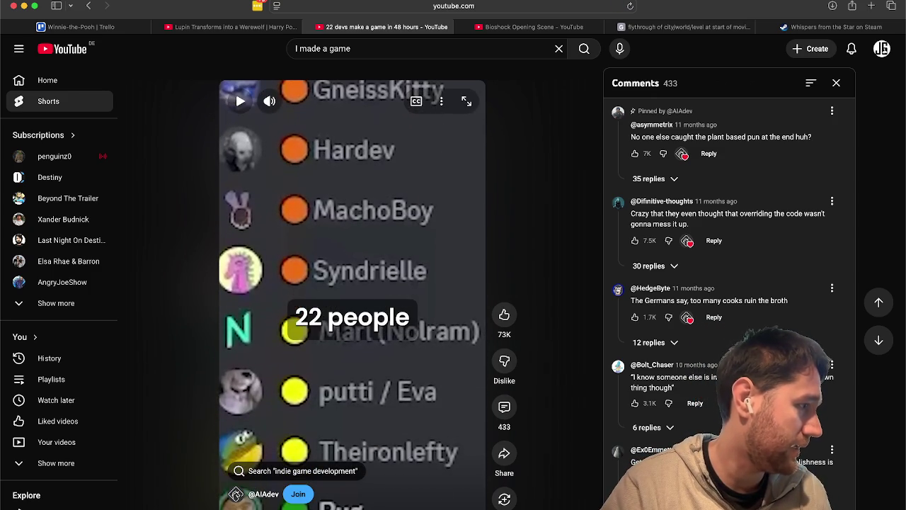
key("super+Tab")
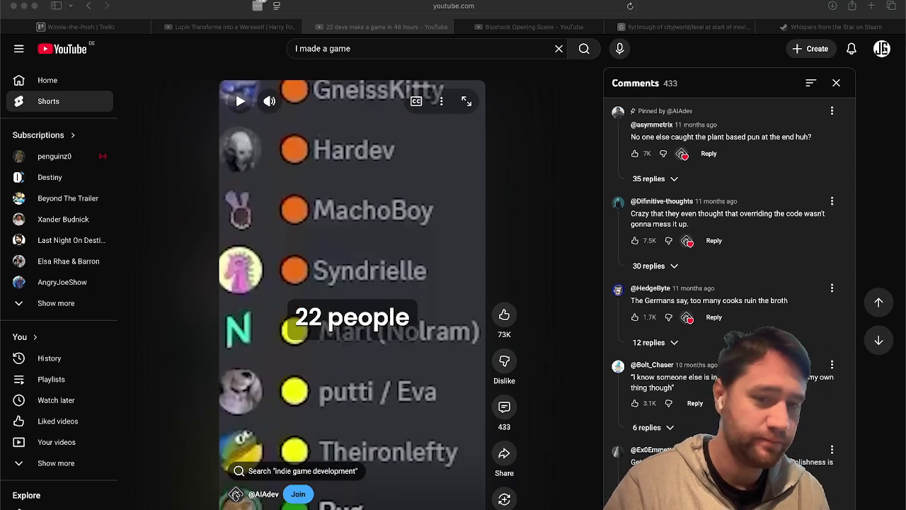
left_click(373, 219)
left_click(388, 301)
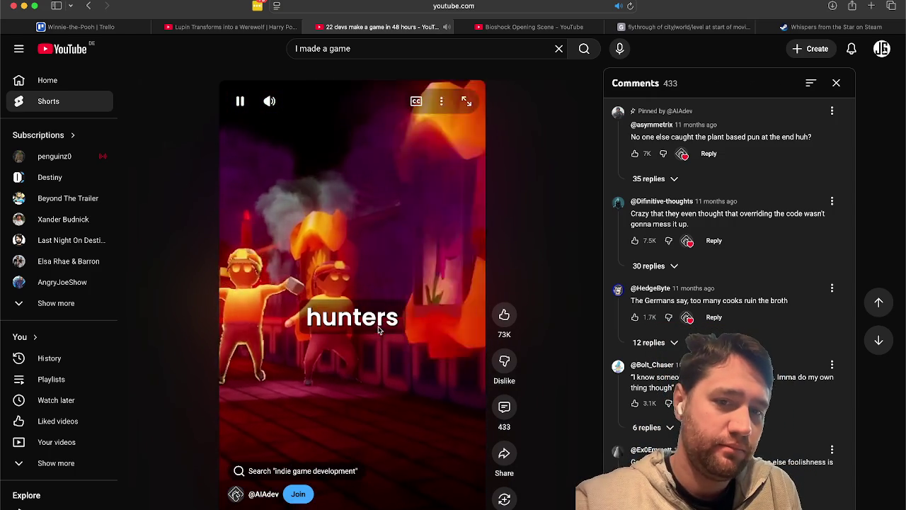
- Scroll through several more Shorts and bring up the full 'I made a game' search results
scroll(378, 330, "down", 2)
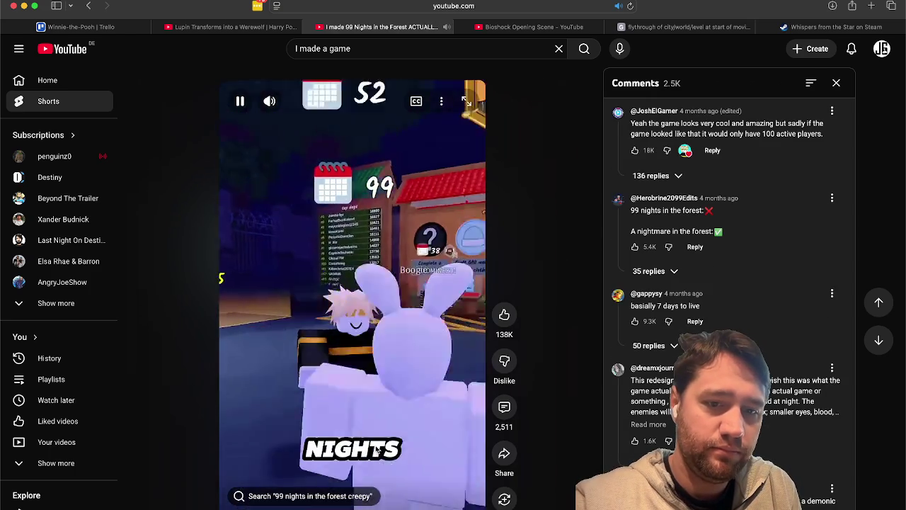
scroll(375, 451, "down", 2)
scroll(383, 380, "down", 2)
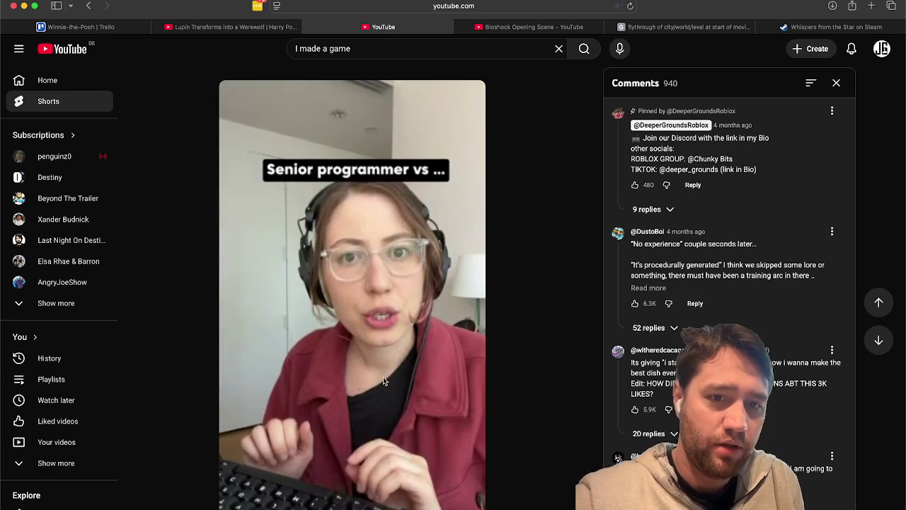
scroll(359, 428, "down", 2)
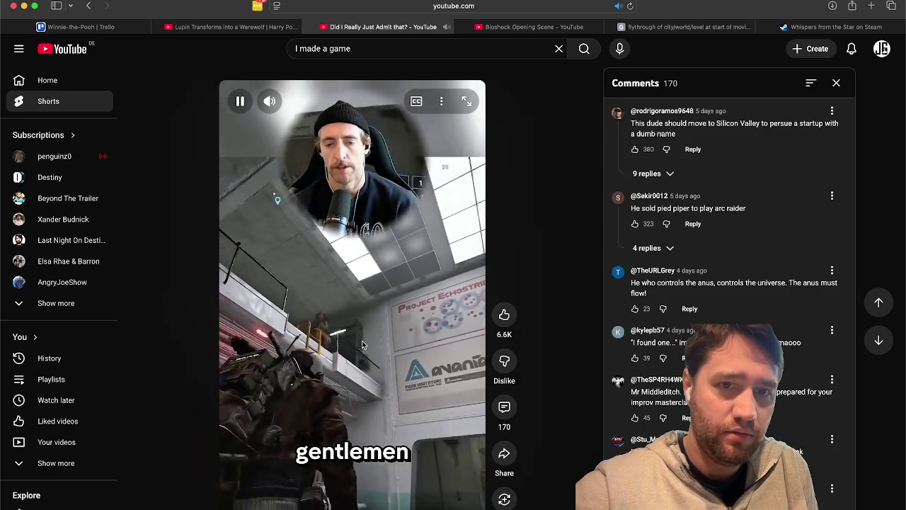
scroll(361, 344, "down", 2)
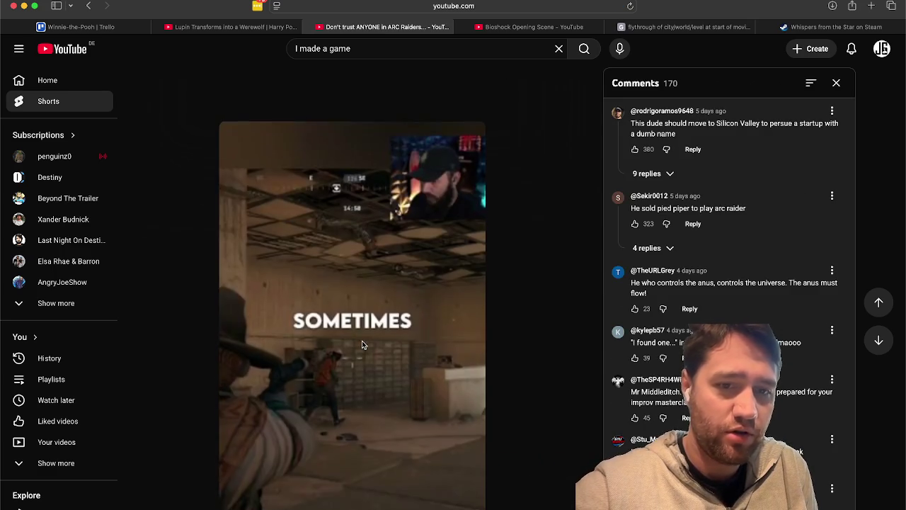
scroll(362, 341, "up", 2)
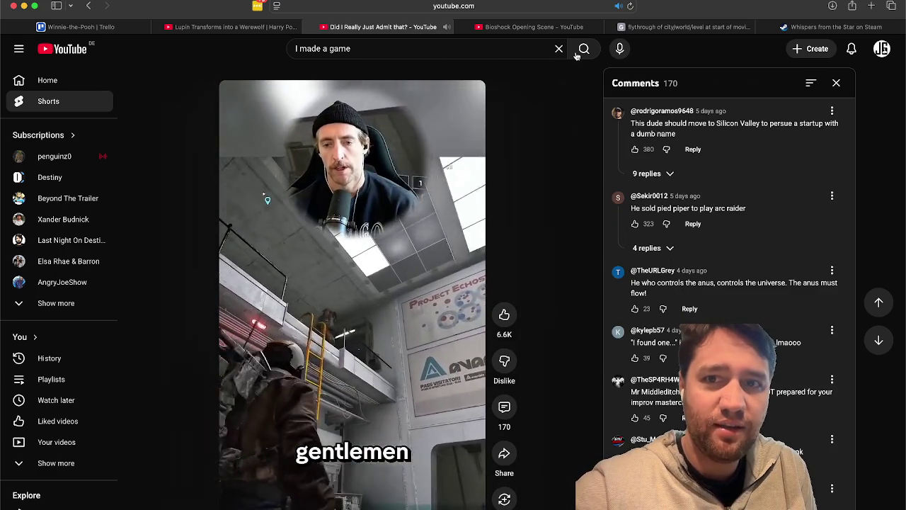
left_click(583, 48)
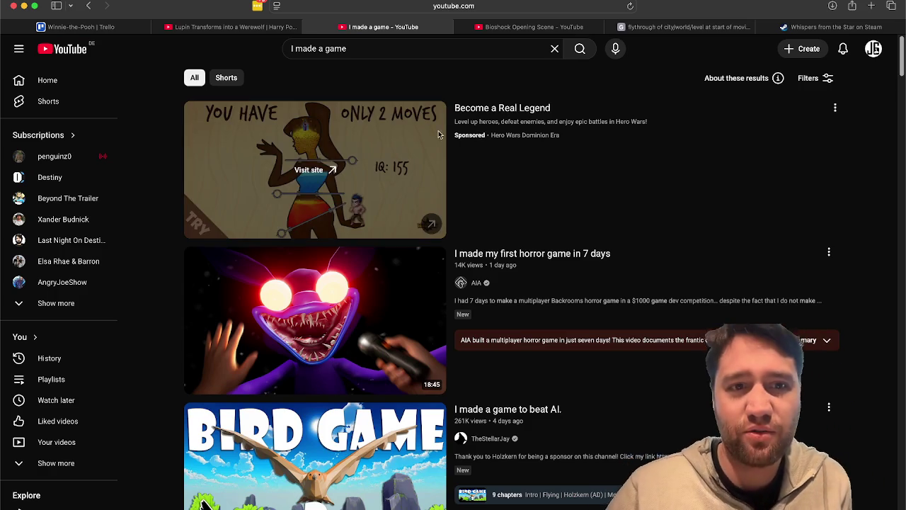
- Show only Shorts, then preview a game developer Short and its comments
left_click(228, 77)
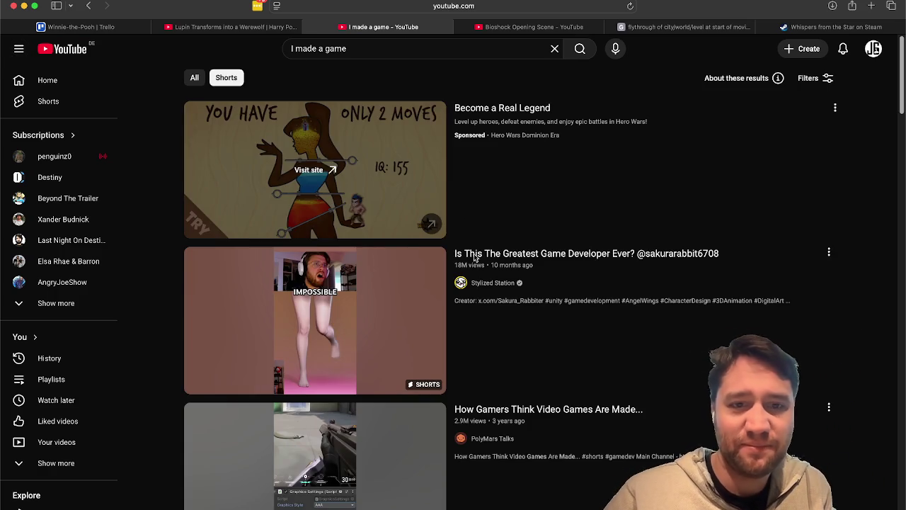
scroll(475, 256, "down", 3)
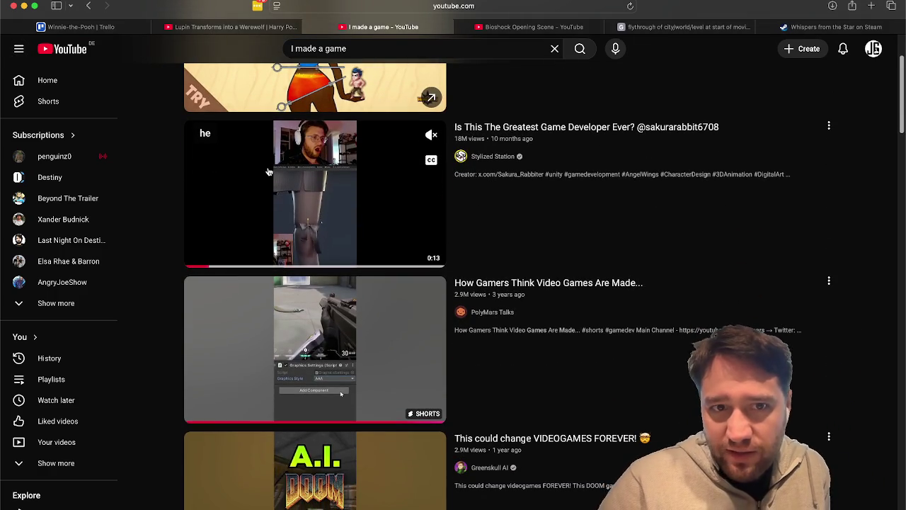
left_click(269, 172)
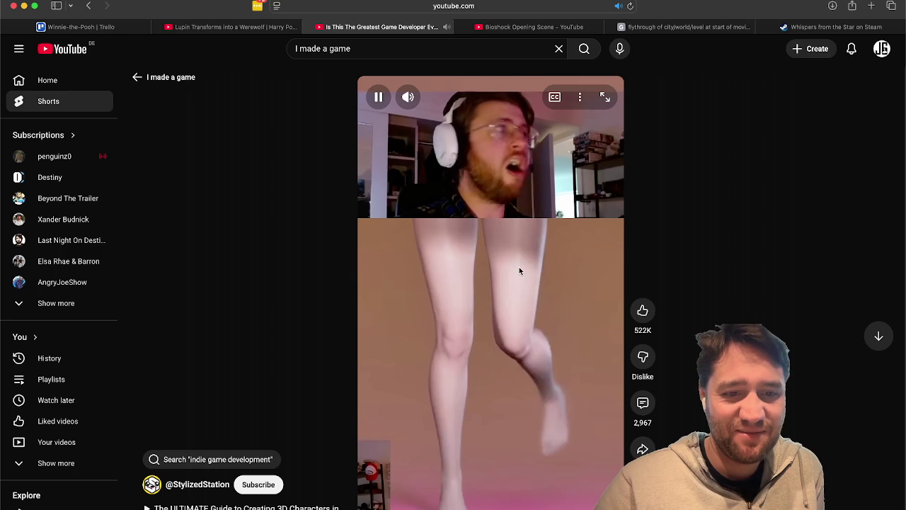
left_click(641, 402)
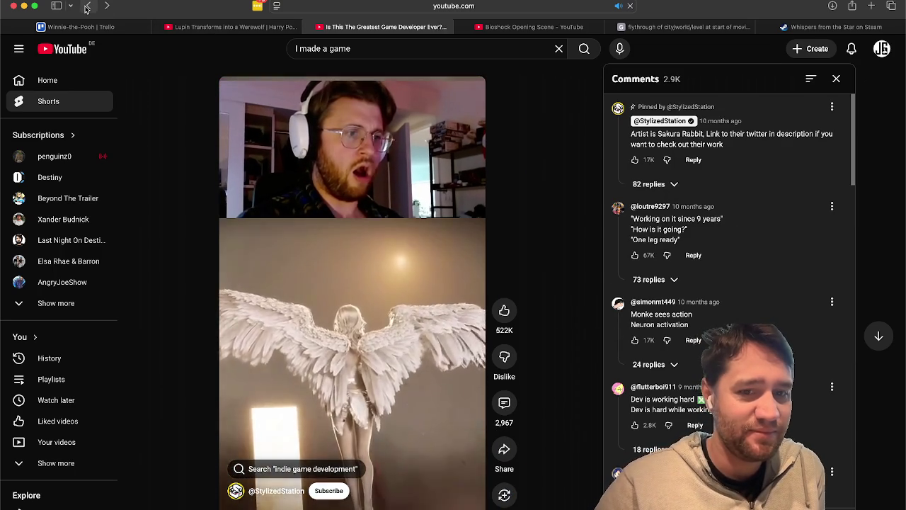
key("super+bracketleft")
- Scroll the Shorts results and play the '$20 mobile game' Short
mouse_move(343, 179)
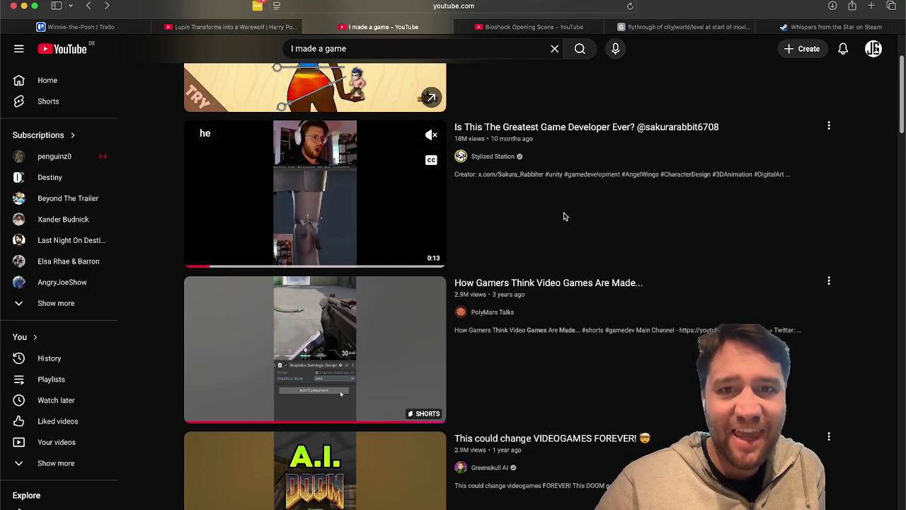
scroll(544, 226, "down", 4)
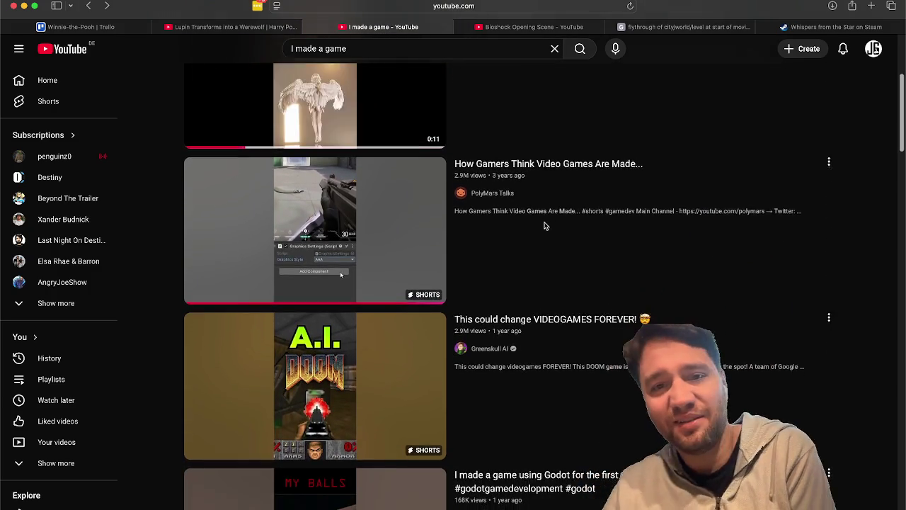
scroll(544, 226, "down", 4)
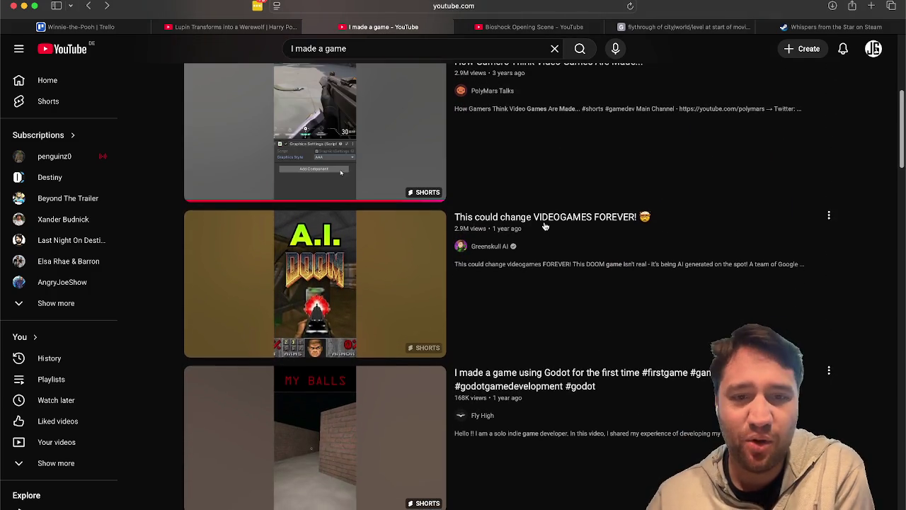
scroll(544, 226, "down", 2)
scroll(347, 384, "down", 15)
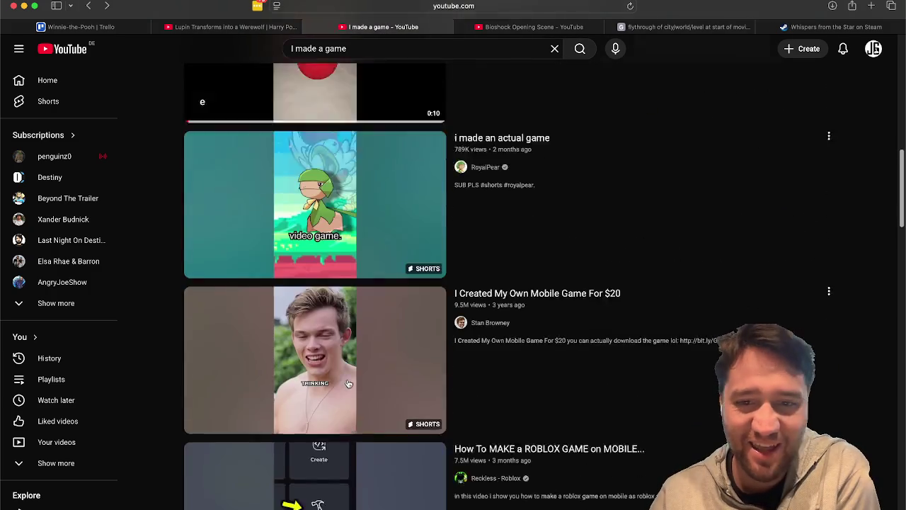
mouse_move(348, 383)
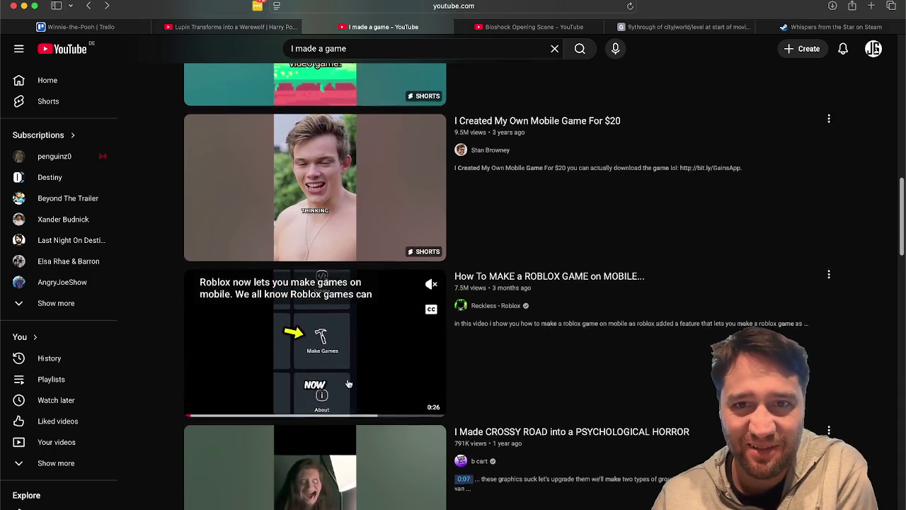
left_click(383, 219)
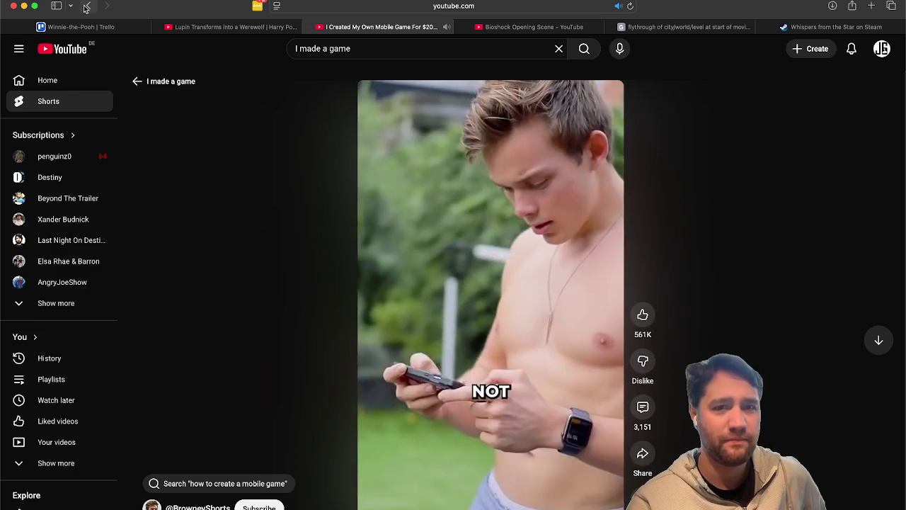
- Return to the results and play the 'I Made CROSSY ROAD Into A Psychological Horror' Short
key("super+bracketleft")
scroll(198, 202, "down", 2)
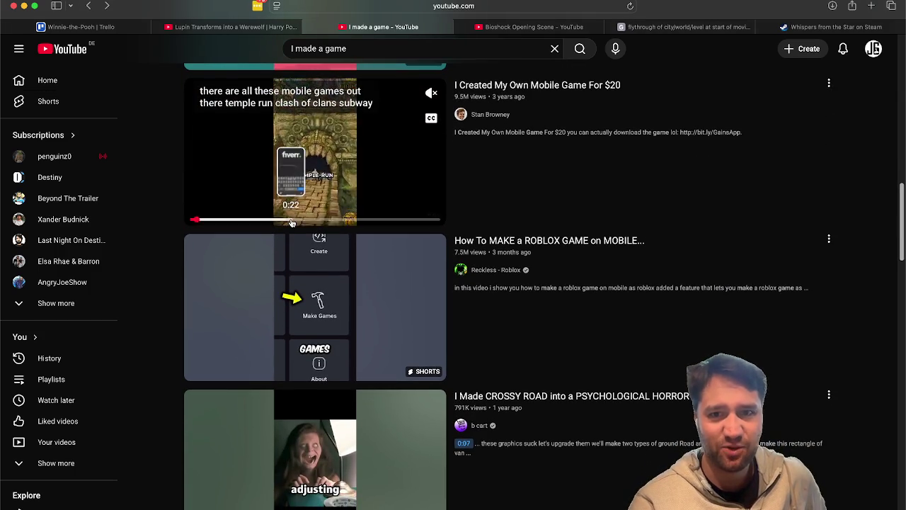
scroll(292, 224, "down", 3)
scroll(291, 223, "down", 1)
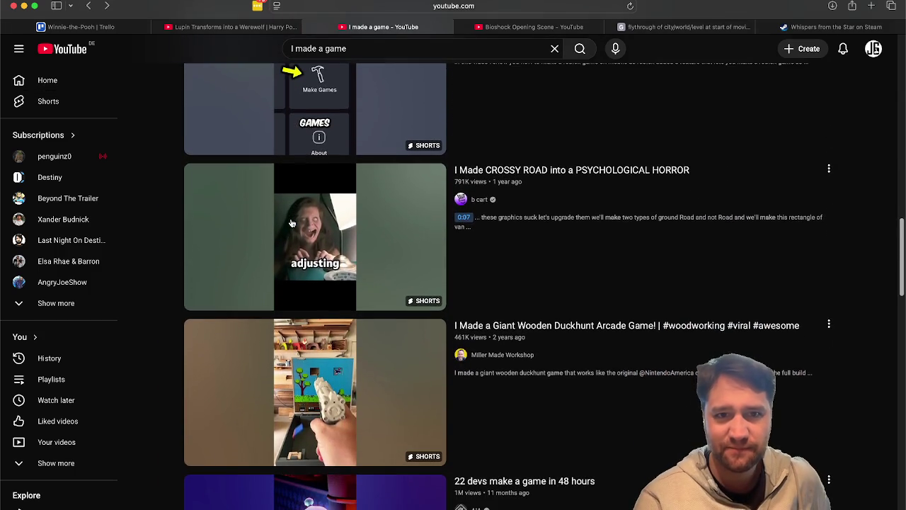
left_click(337, 217)
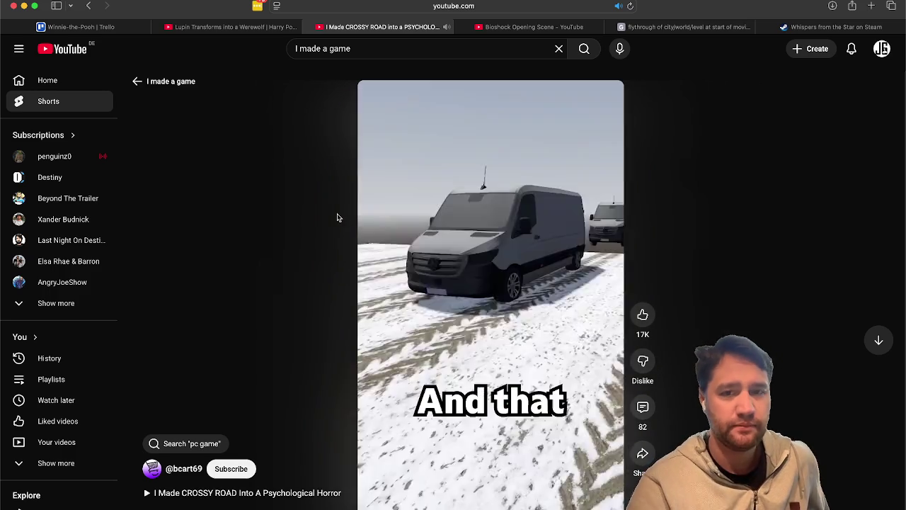
- Pause the CROSSY ROAD Short and open its creator's channel in a new tab
left_click(498, 283)
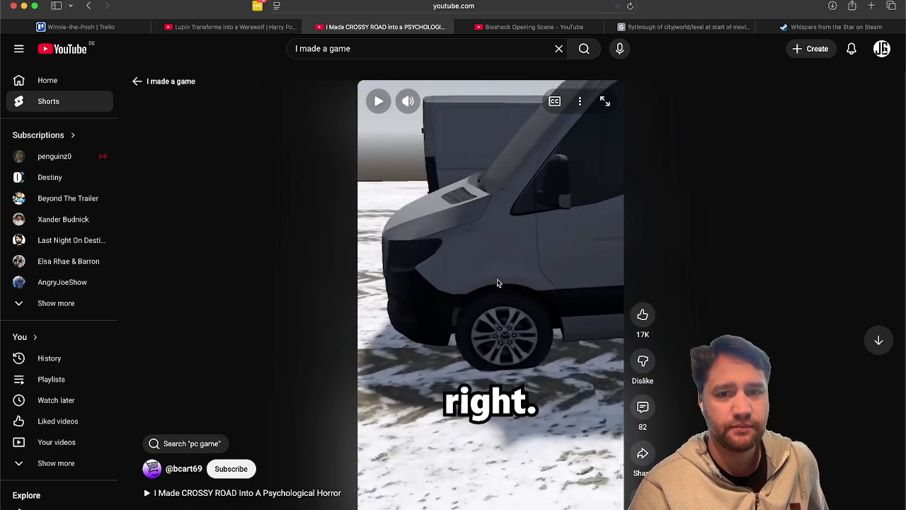
right_click(181, 468)
left_click(197, 420)
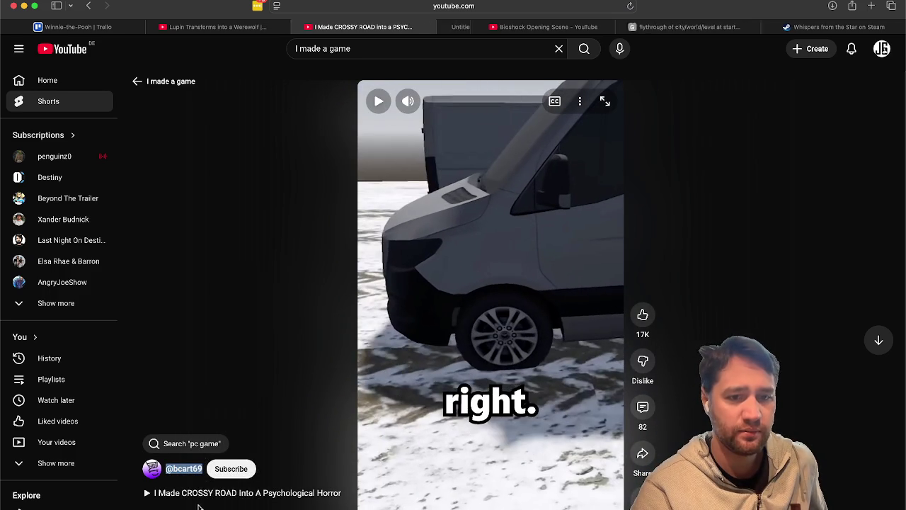
- Open the full CROSSY ROAD horror video in a new tab and view it
right_click(218, 494)
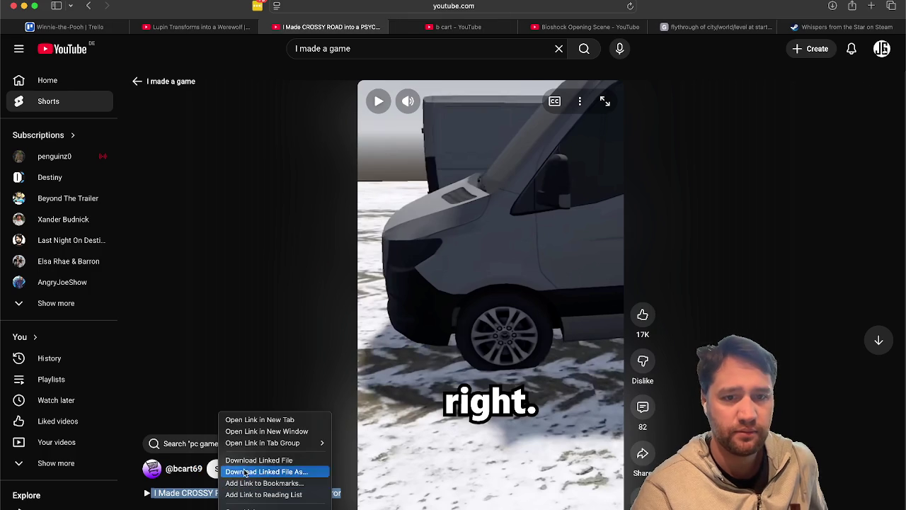
left_click(258, 420)
left_click(533, 28)
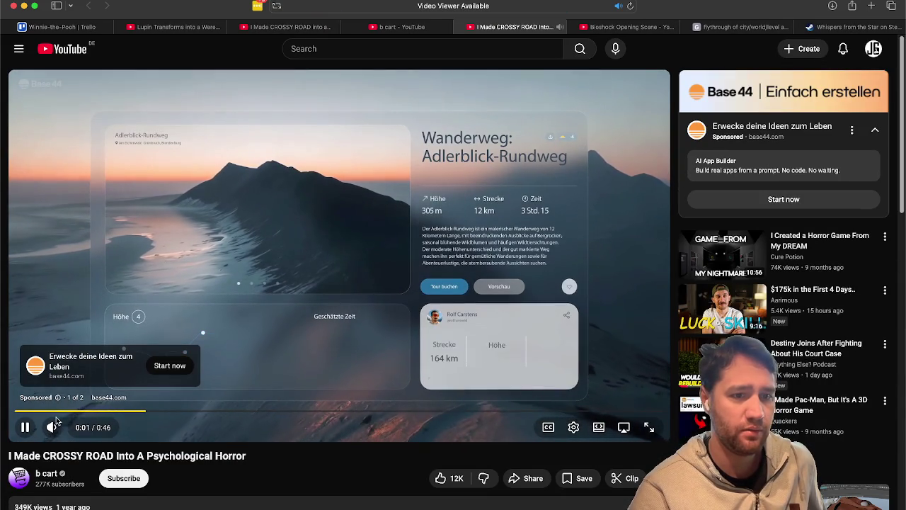
scroll(204, 478, "down", 5)
- Browse the creator channel's uploaded videos, then return to the CROSSY ROAD video tab
left_click(359, 28)
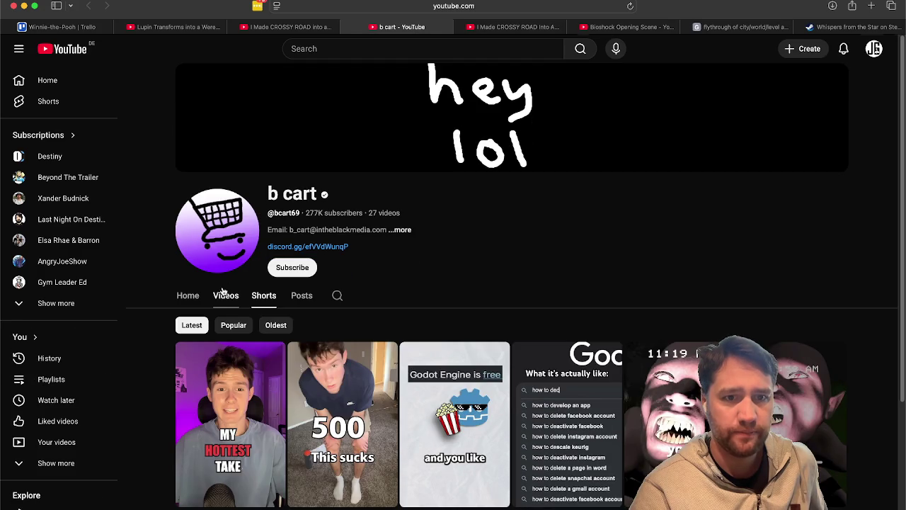
left_click(225, 296)
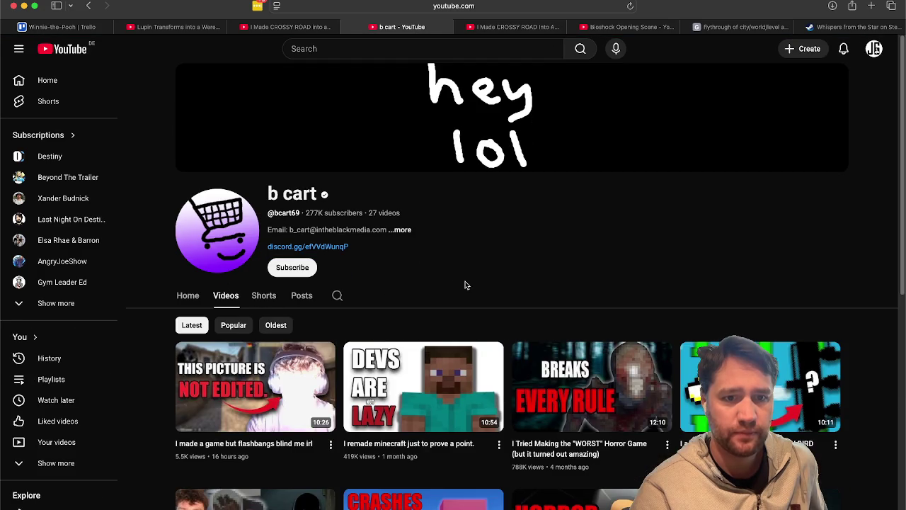
scroll(508, 263, "down", 5)
scroll(508, 265, "up", 5)
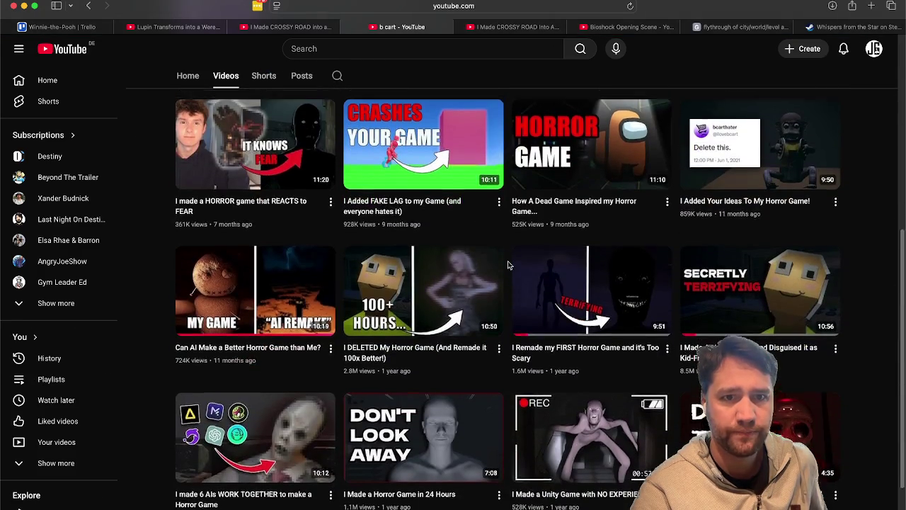
scroll(546, 251, "down", 1)
scroll(548, 250, "down", 5)
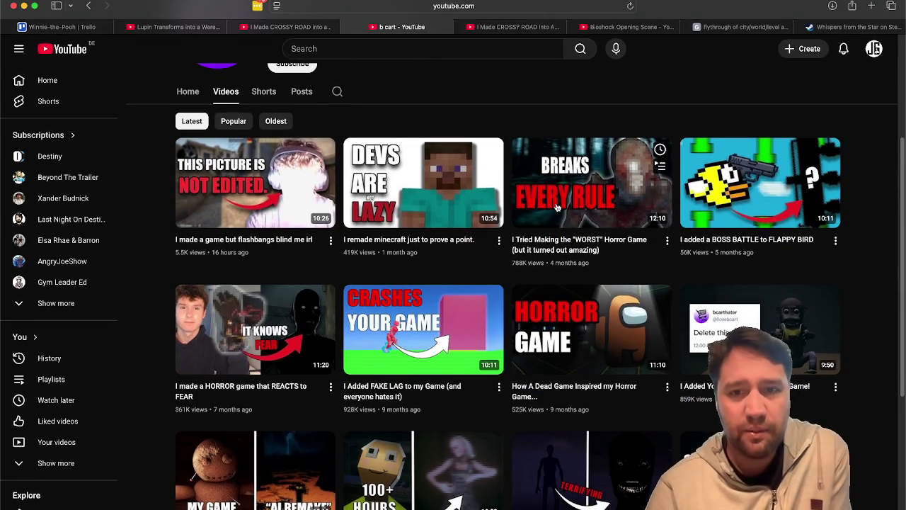
scroll(221, 340, "down", 4)
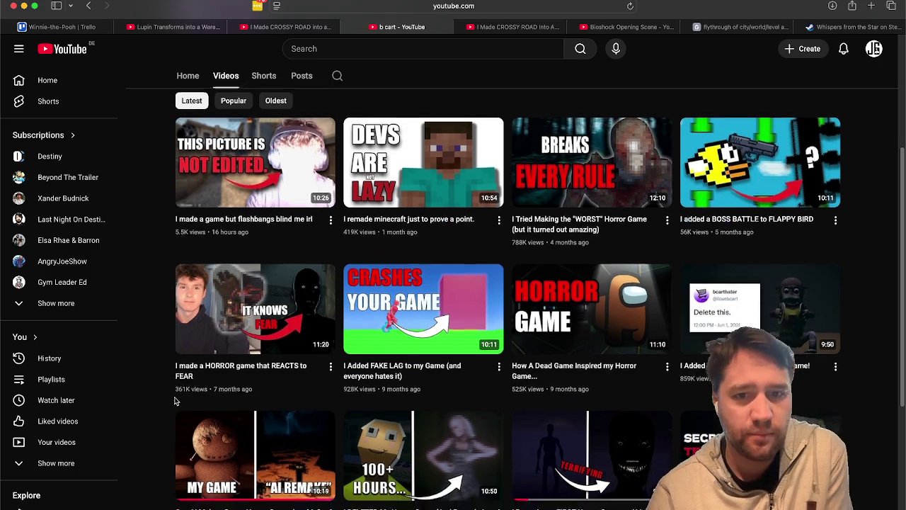
scroll(587, 154, "down", 5)
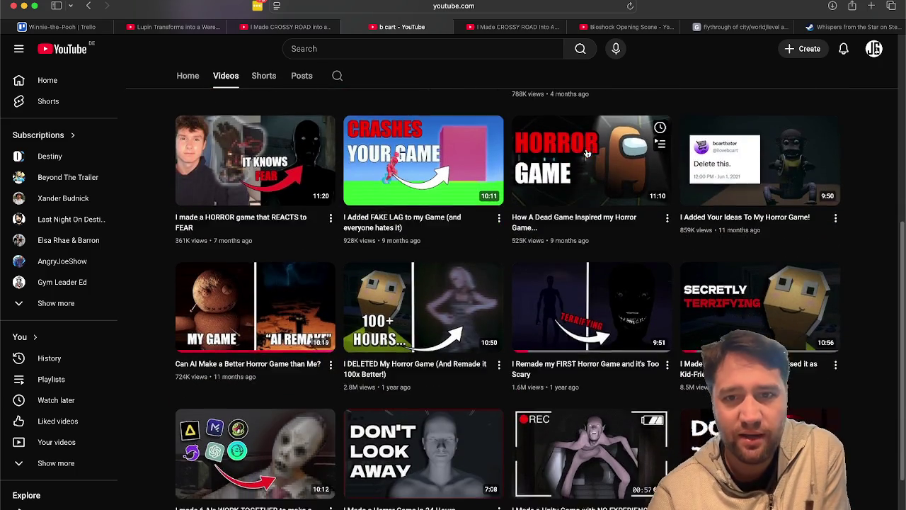
scroll(572, 126, "up", 15)
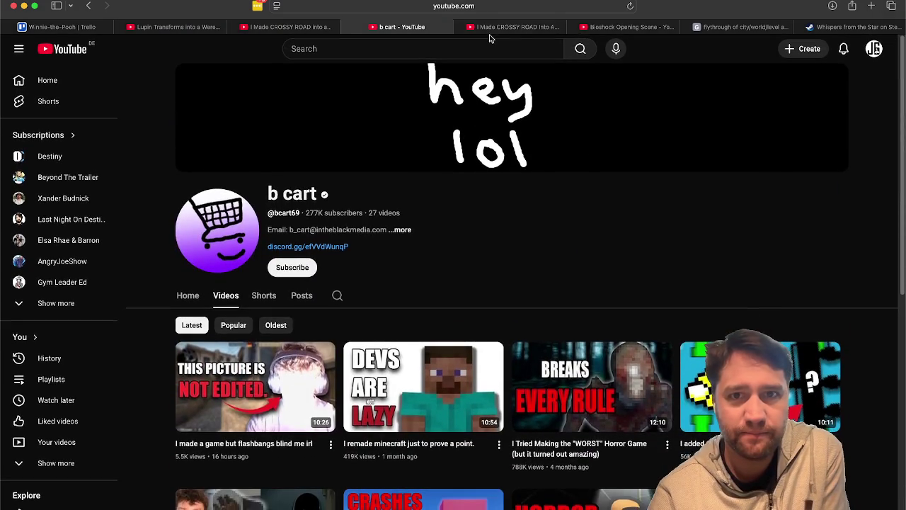
left_click(509, 29)
- Start the Crossy Road horror video and skip its ad
mouse_move(129, 253)
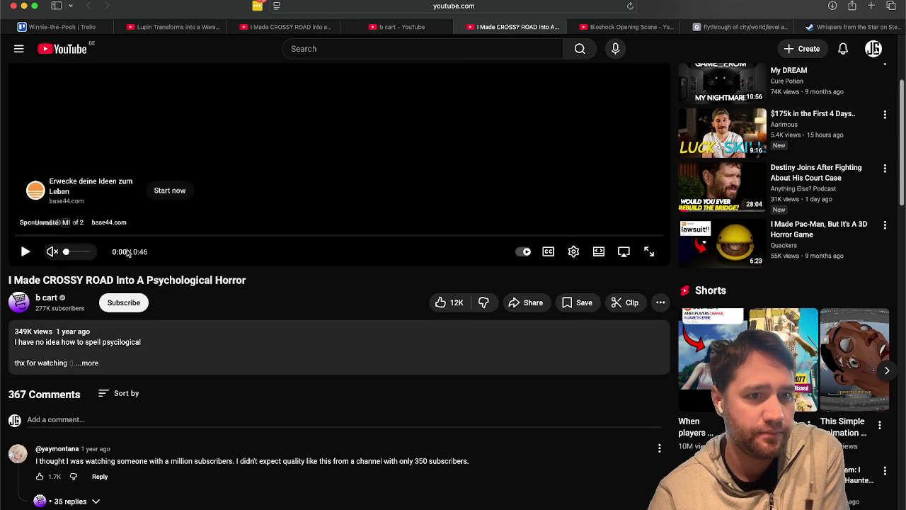
left_click(360, 202)
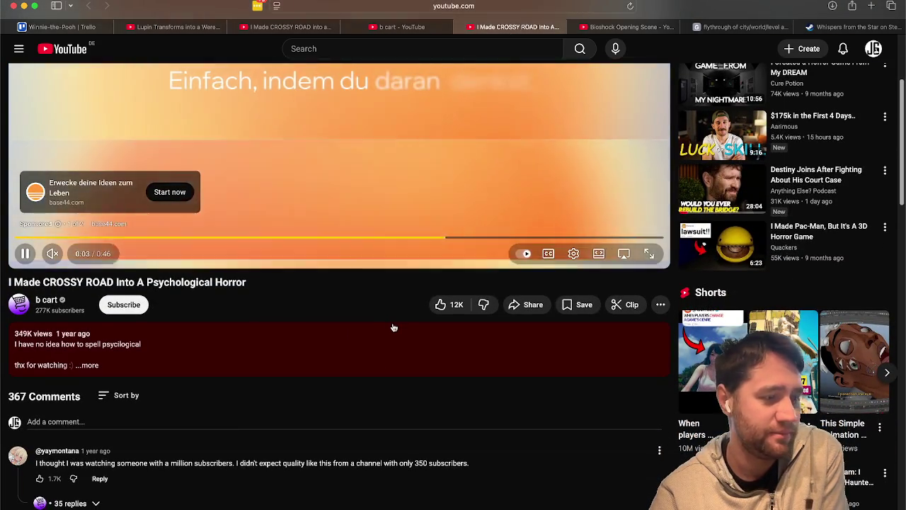
scroll(394, 327, "down", 1)
scroll(394, 328, "down", 1)
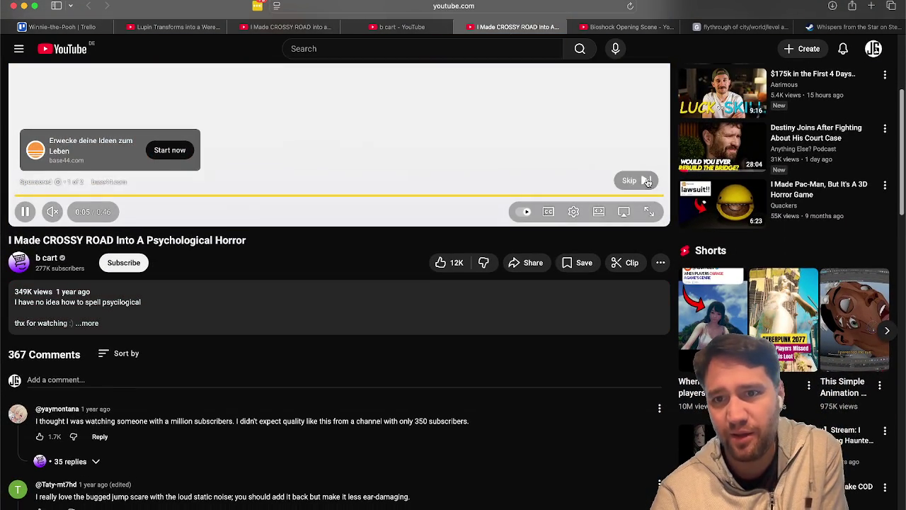
left_click(646, 182)
- Pause the Crossy Road horror video and resume the Crossy Road Short
scroll(263, 303, "up", 6)
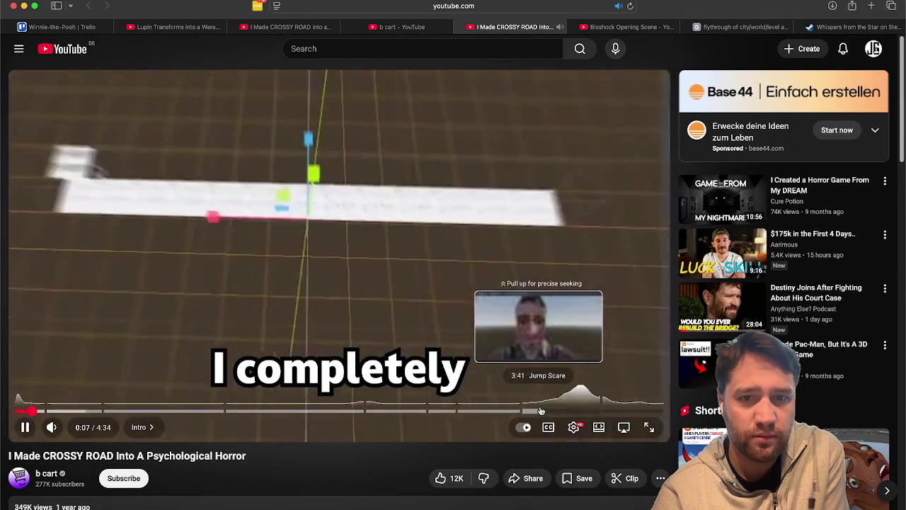
left_click(376, 89)
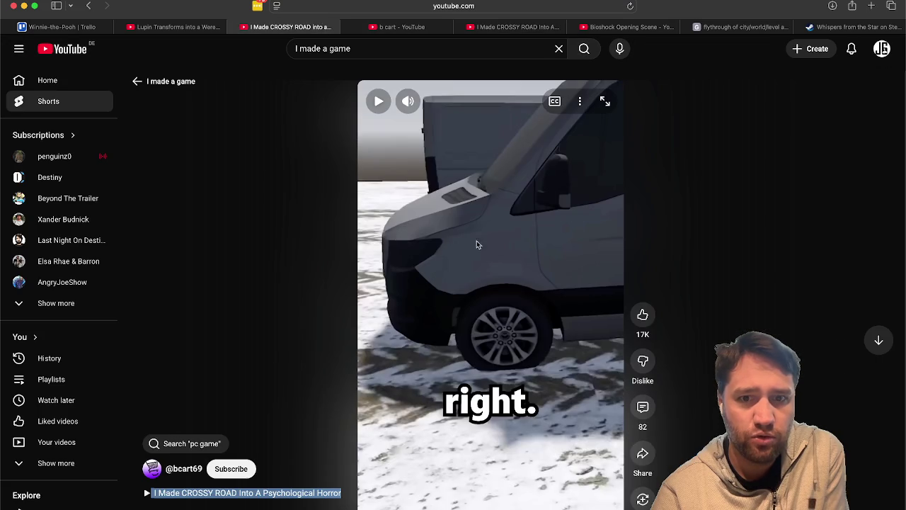
left_click(480, 243)
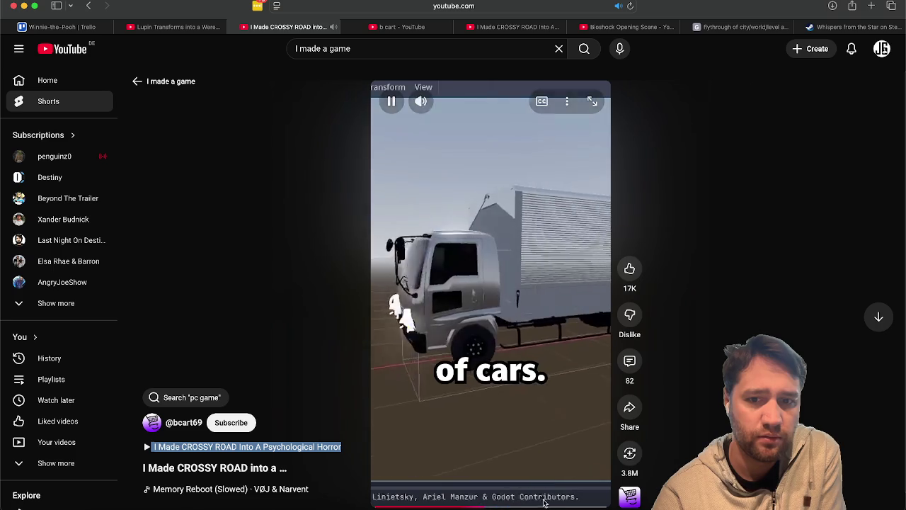
- Read the Crossy Road Short's comments while pausing and resuming it, then go to the b cart channel tab
left_click(630, 362)
left_click(416, 217)
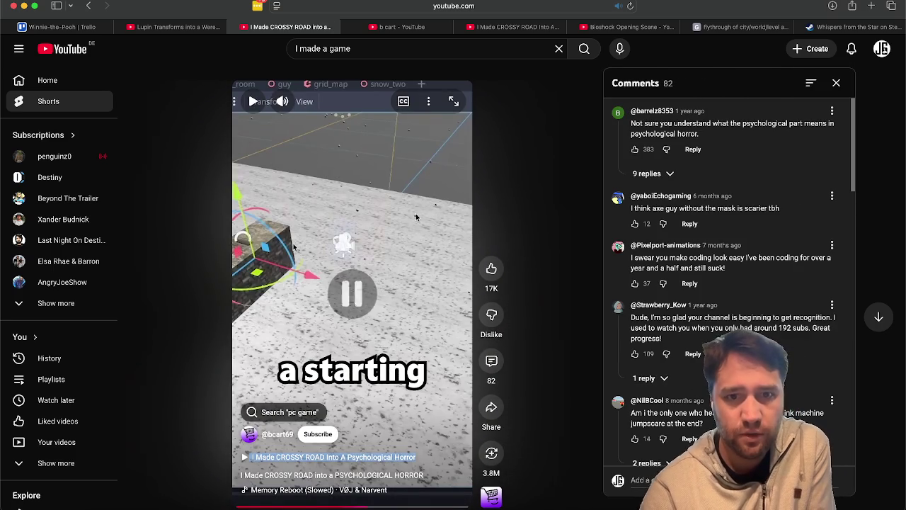
left_click(327, 295)
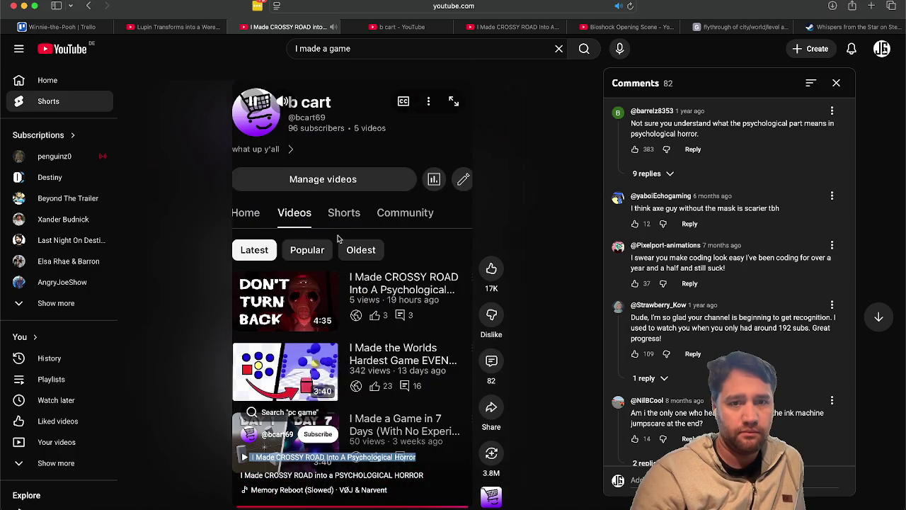
left_click(338, 237)
left_click(404, 28)
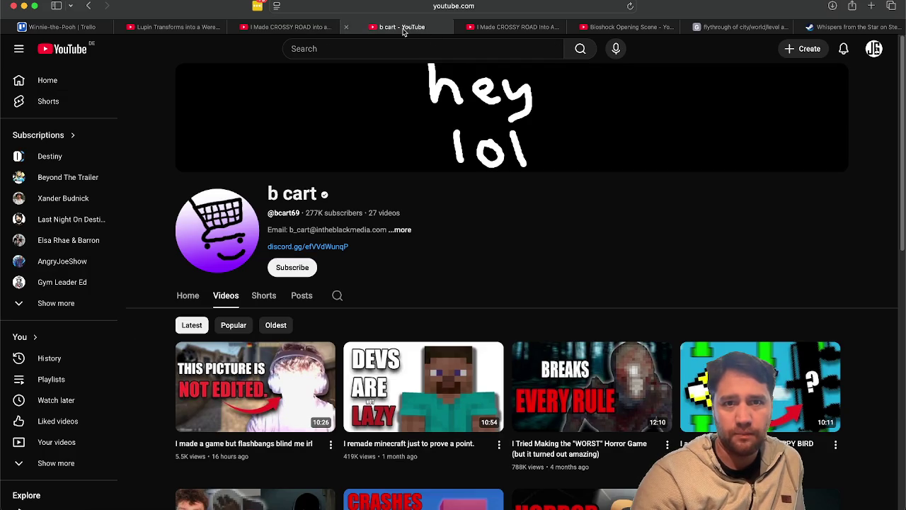
- List the b cart channel's Shorts sorted by Popular
left_click(271, 300)
left_click(230, 327)
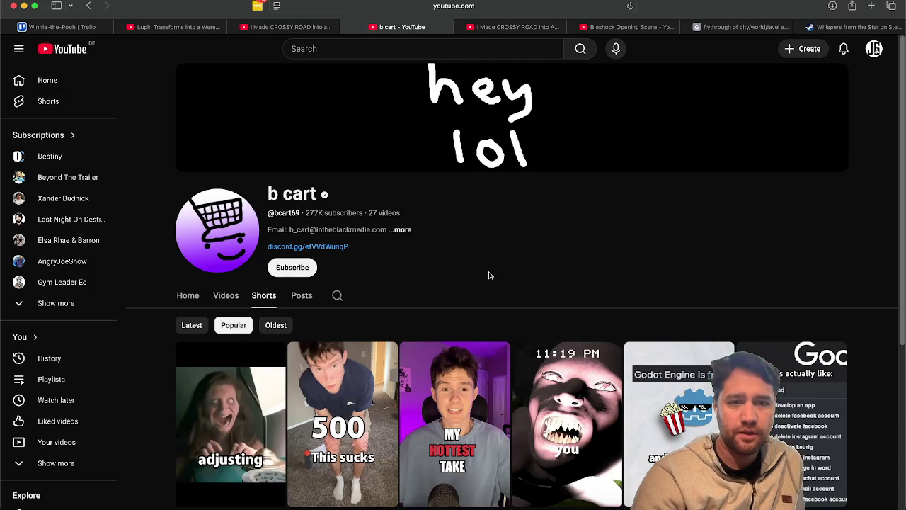
scroll(489, 275, "down", 3)
scroll(489, 276, "down", 3)
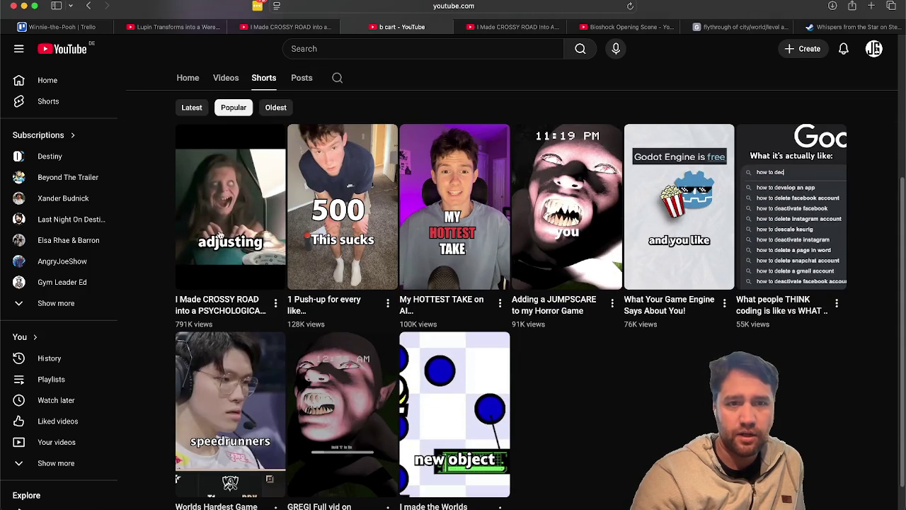
- Watch the push-up Short with its comments, pause it, and go back to the Shorts list
left_click(344, 227)
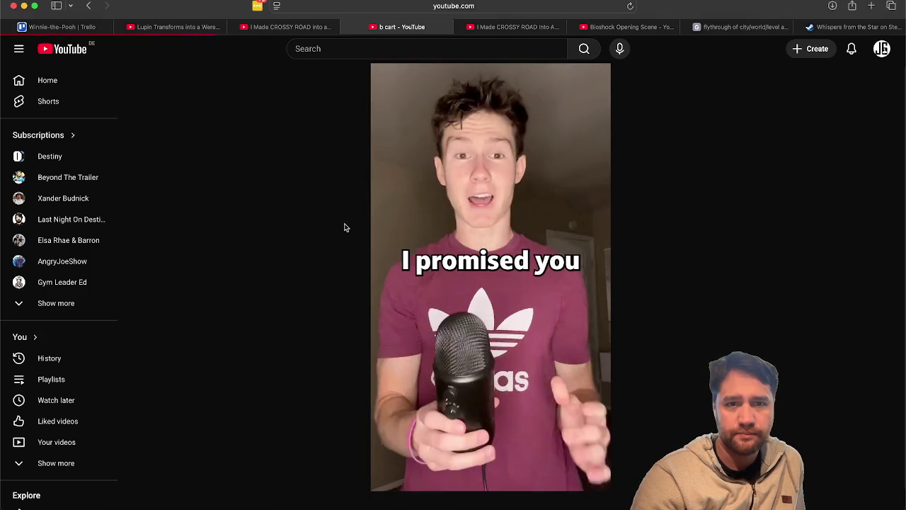
scroll(429, 290, "down", 1)
scroll(429, 289, "up", 1)
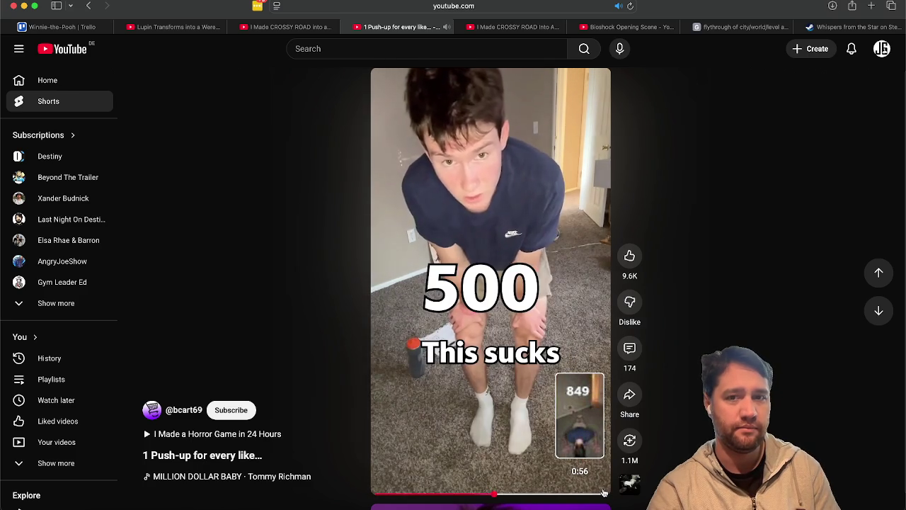
left_click(629, 347)
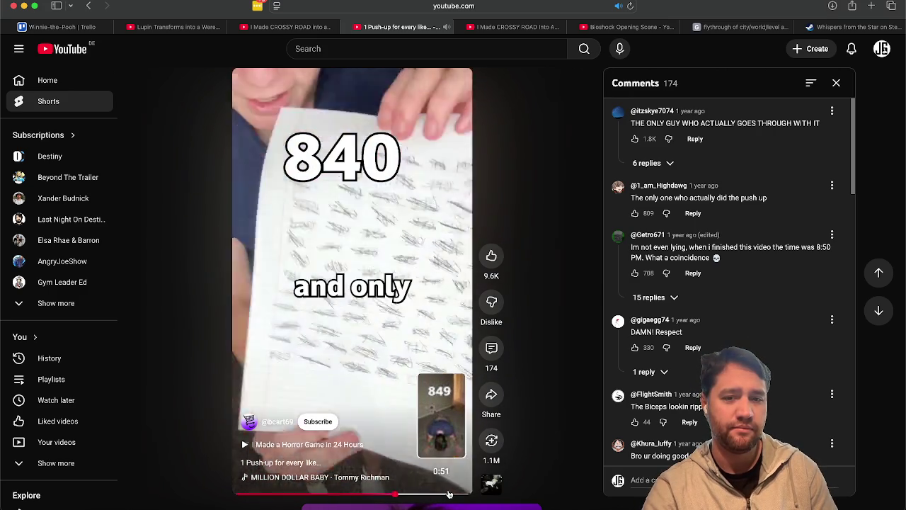
left_click(397, 343)
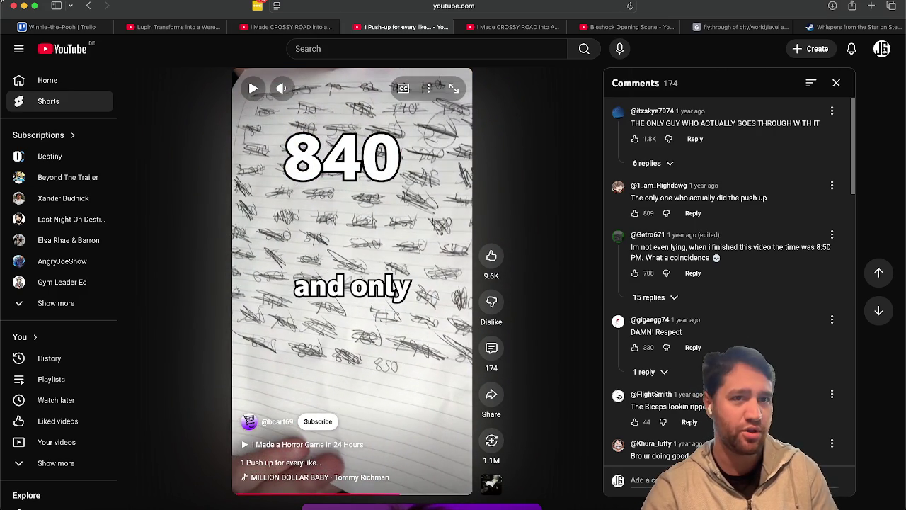
left_click(86, 7)
scroll(486, 269, "down", 5)
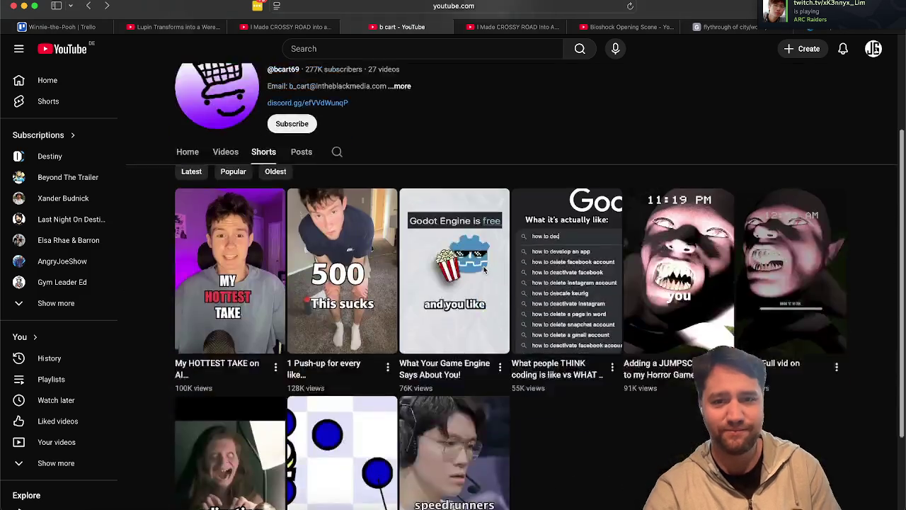
- Open the game engine Short from the grid a couple of times, returning to the Shorts page each time
scroll(486, 269, "up", 1)
left_click(473, 243)
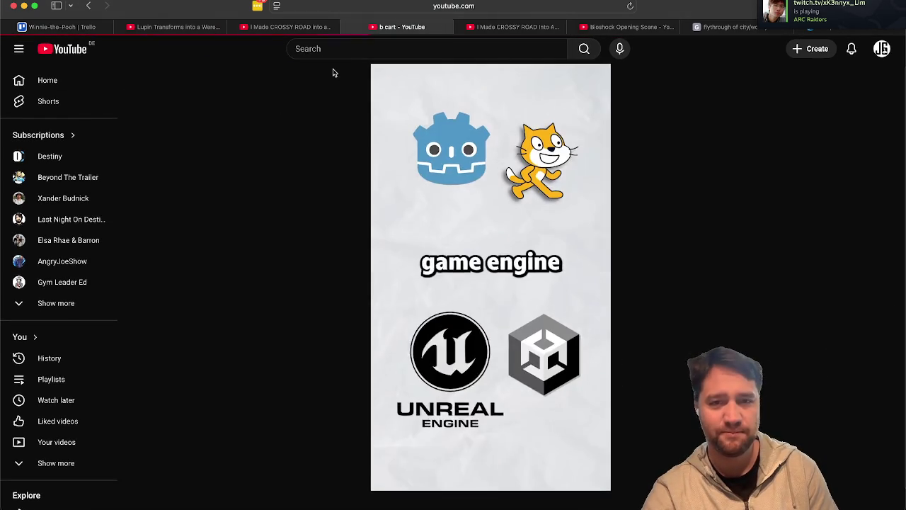
scroll(395, 206, "up", 1)
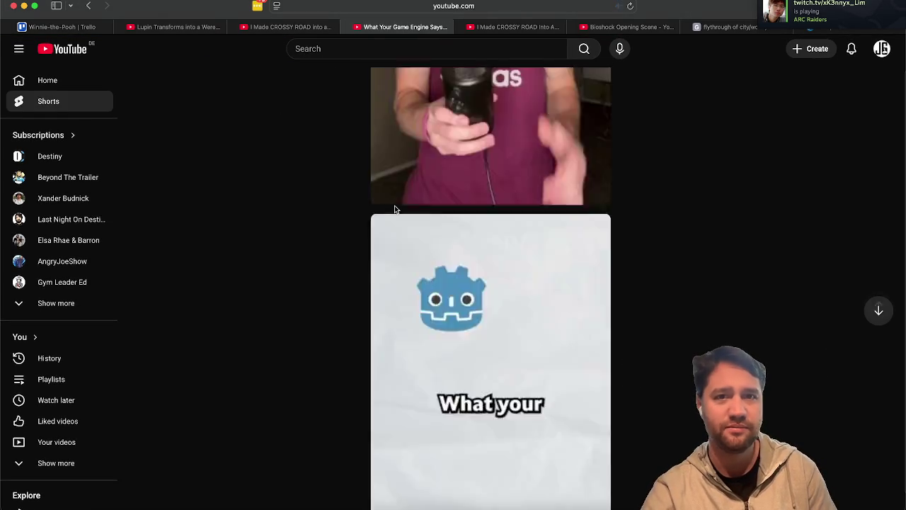
left_click(88, 6)
scroll(416, 249, "down", 1)
scroll(416, 248, "down", 3)
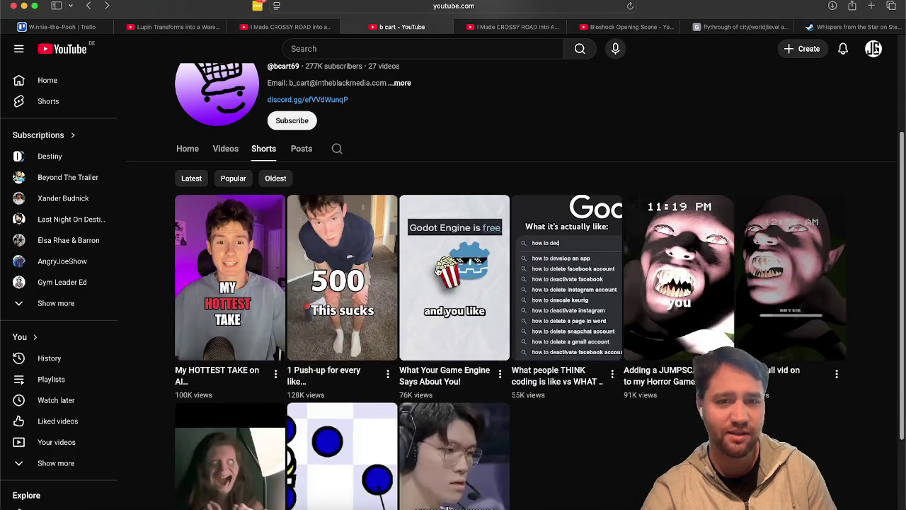
left_click(437, 271)
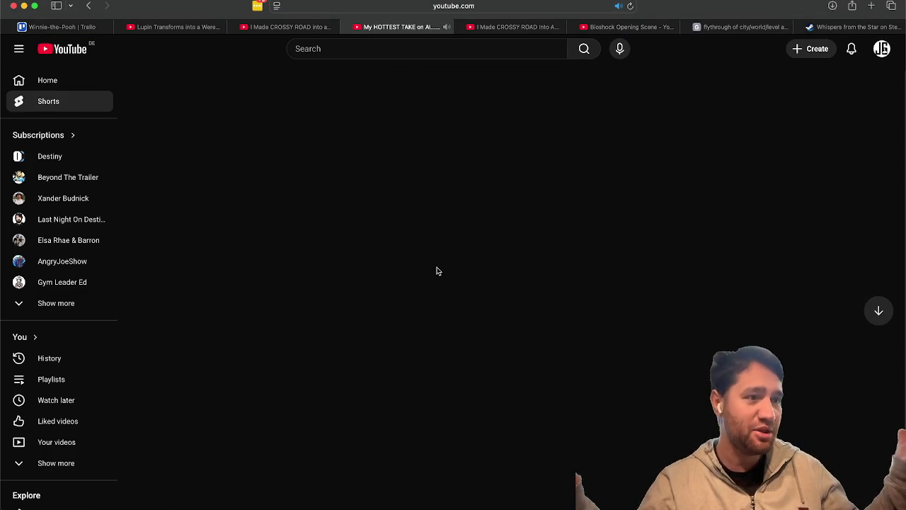
left_click(93, 10)
scroll(489, 350, "down", 5)
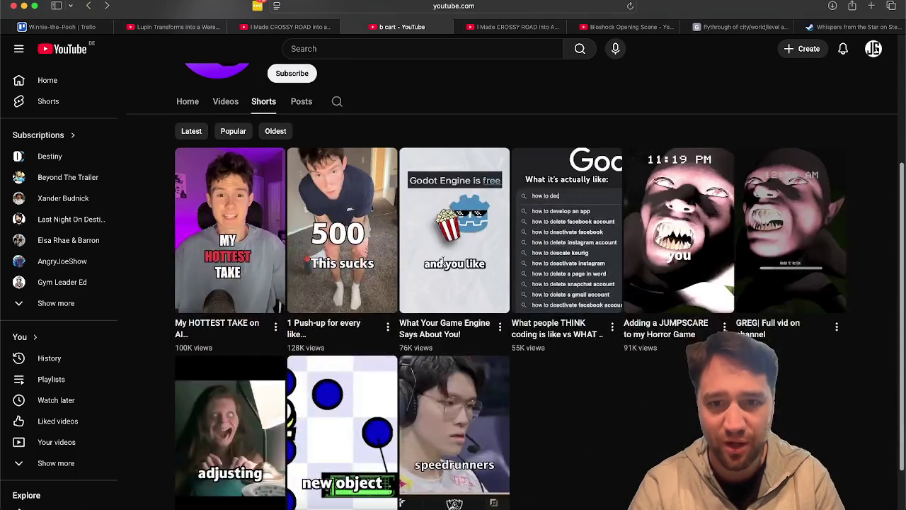
- Watch the Godot 'What Your Game Engine Says About You!' Short, read its comments, pause it, and go back
left_click(444, 264)
scroll(444, 264, "down", 2)
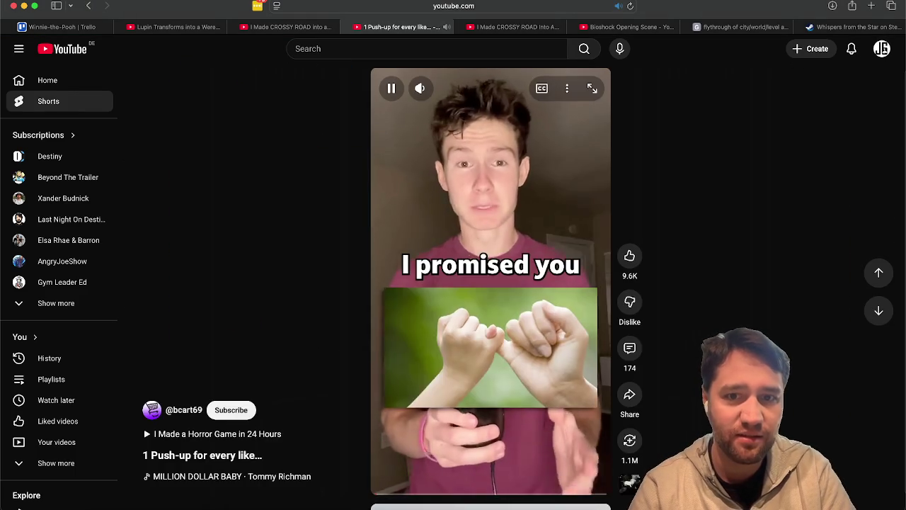
scroll(491, 283, "down", 2)
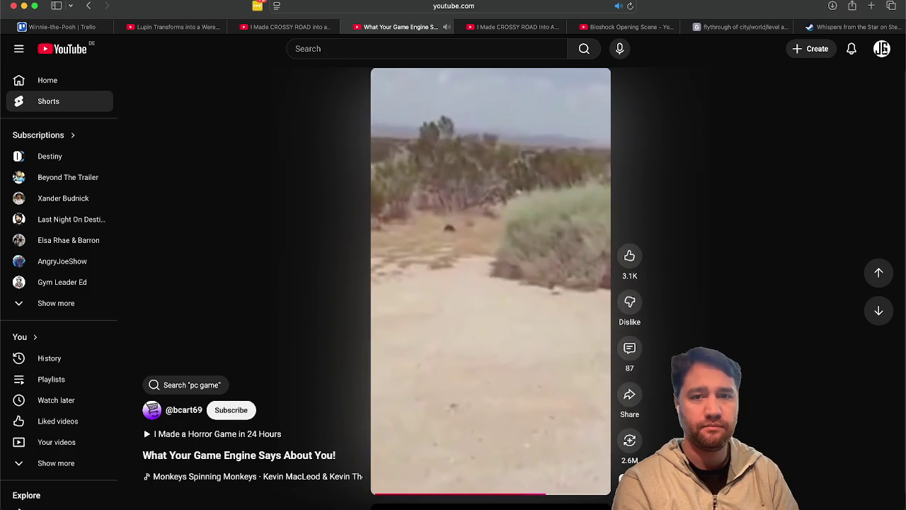
mouse_move(462, 198)
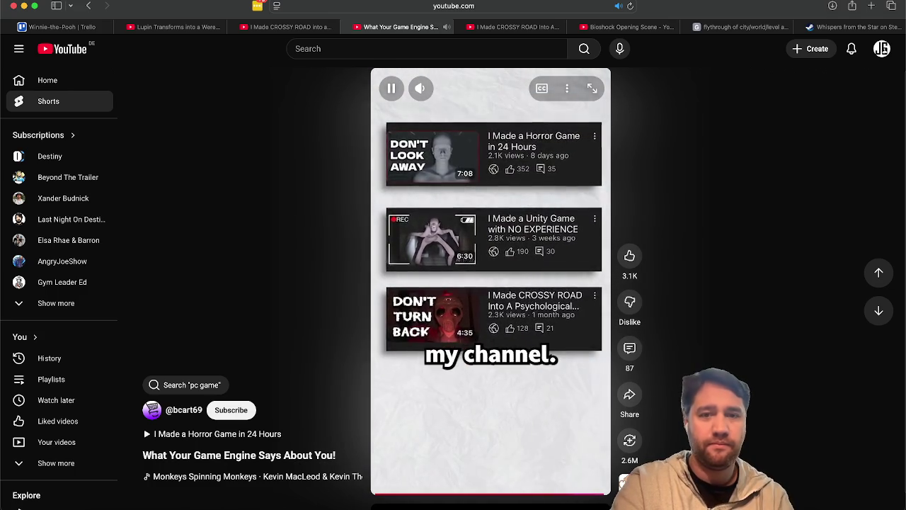
left_click(627, 350)
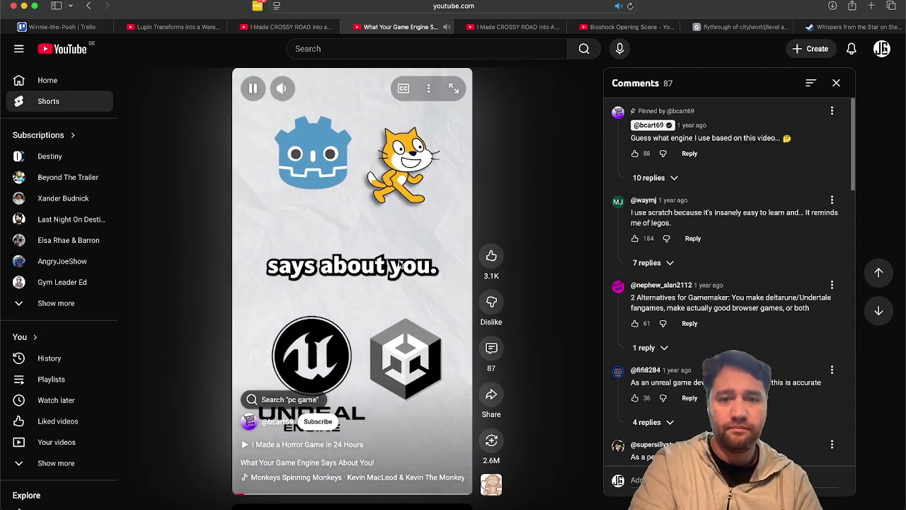
left_click(336, 251)
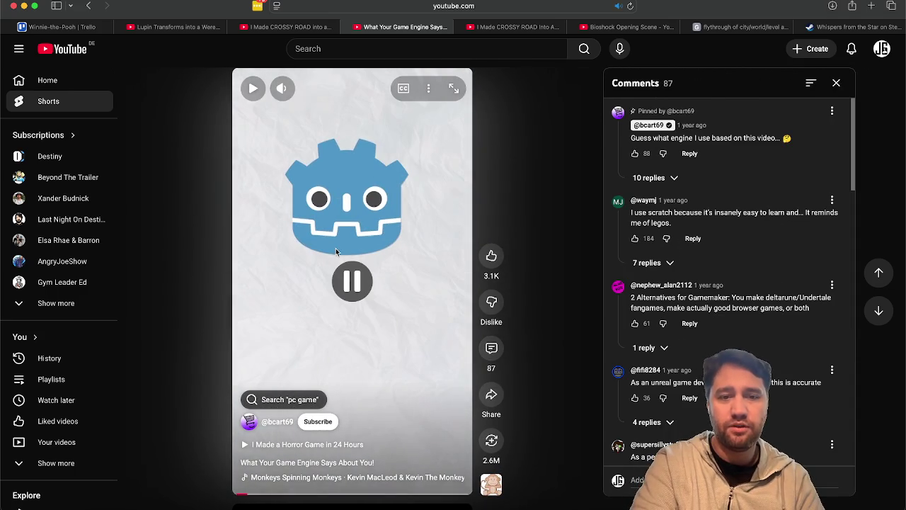
left_click(91, 6)
scroll(440, 212, "down", 5)
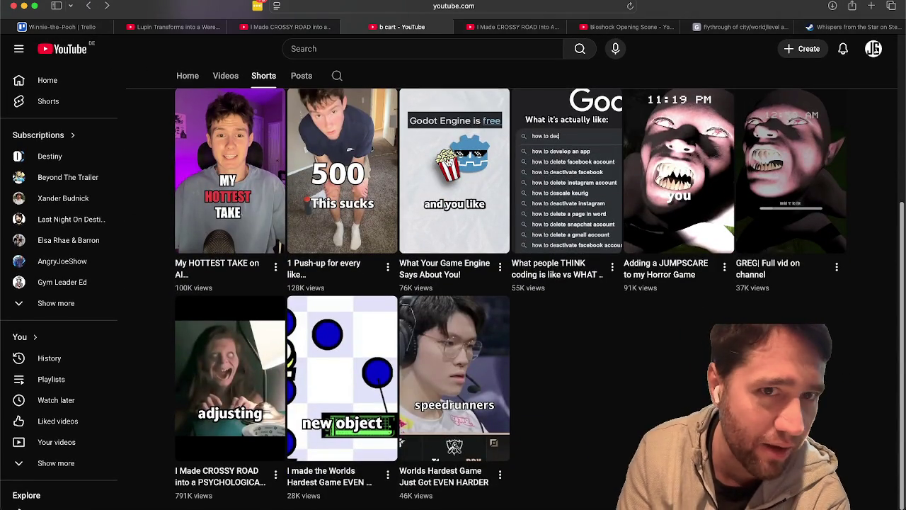
- Switch to the Crossy Road Short tab, scroll to the Top 3 Funniest Horror Game Moments Short, and lower the volume
left_click(302, 27)
scroll(317, 238, "down", 2)
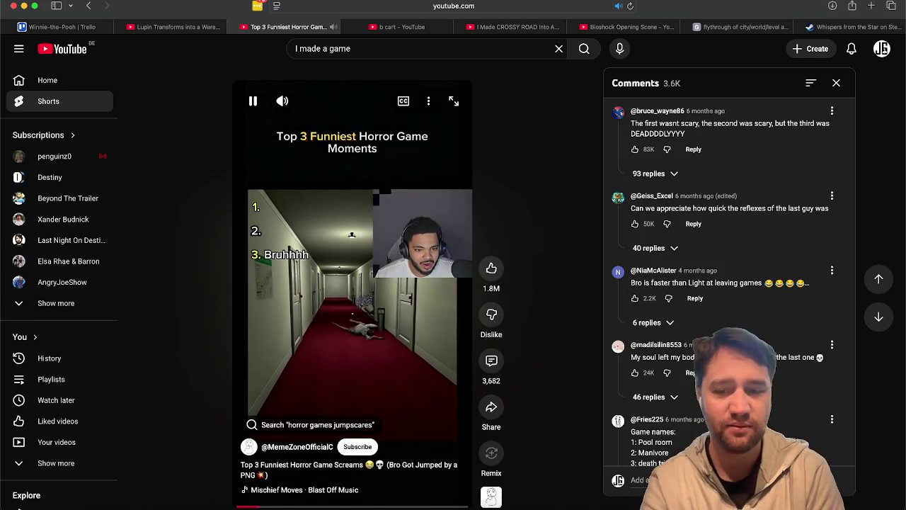
key("XF86AudioLowerVolume")
key("XF86AudioLowerVolume")
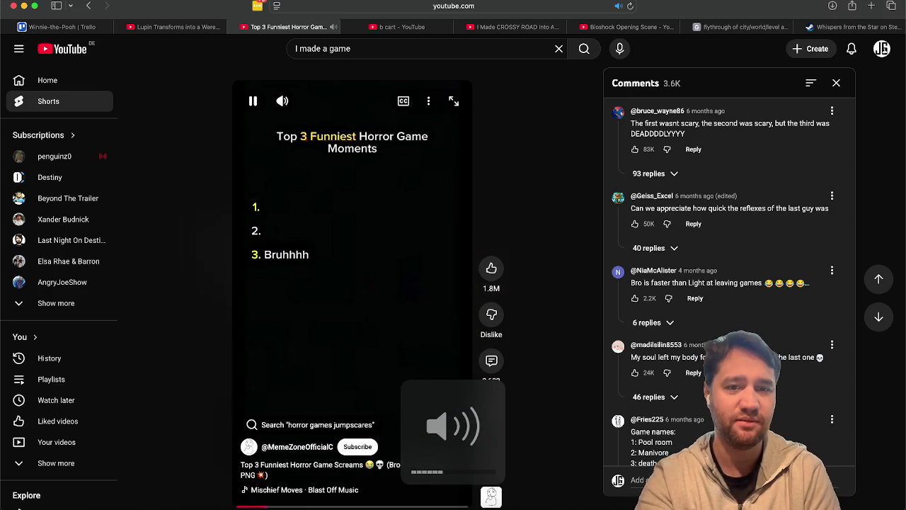